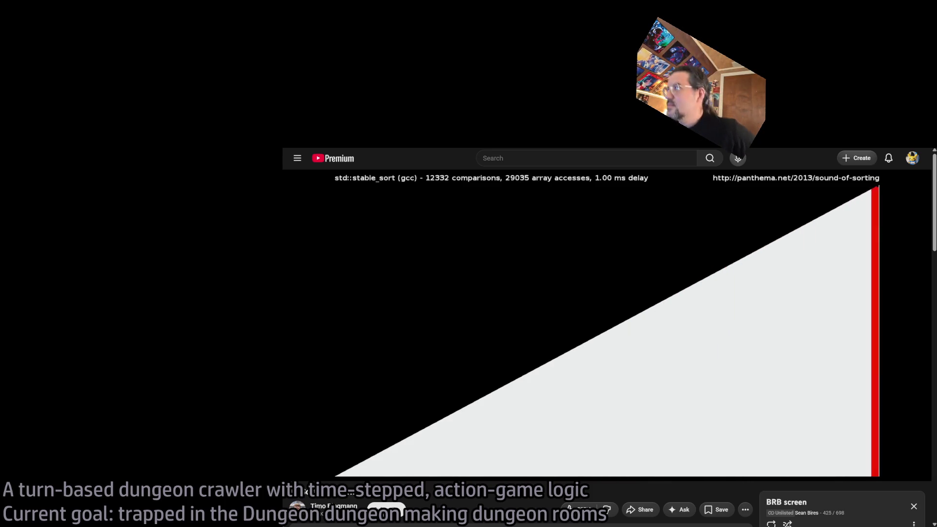
Step: Pause the sorting-algorithm video and switch over to the YouTube Music album tab
click(552, 404)
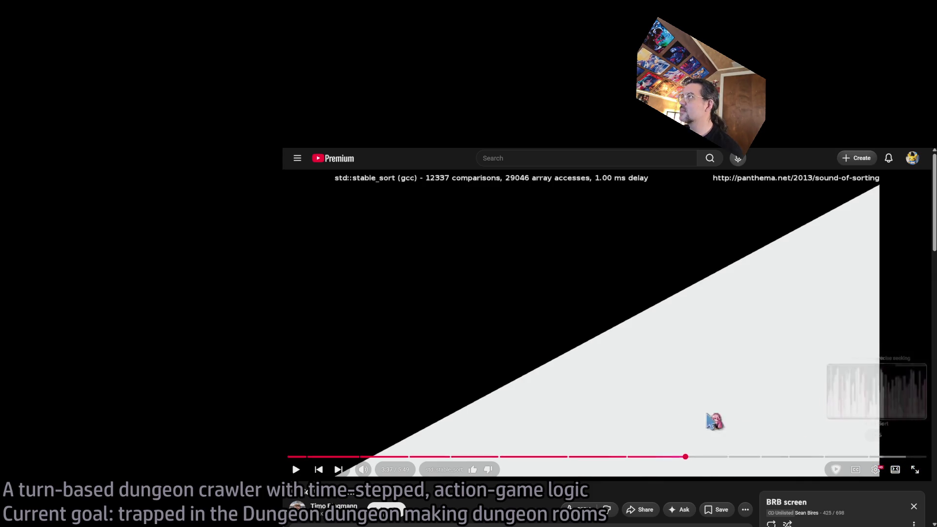
key(ctrl+Tab)
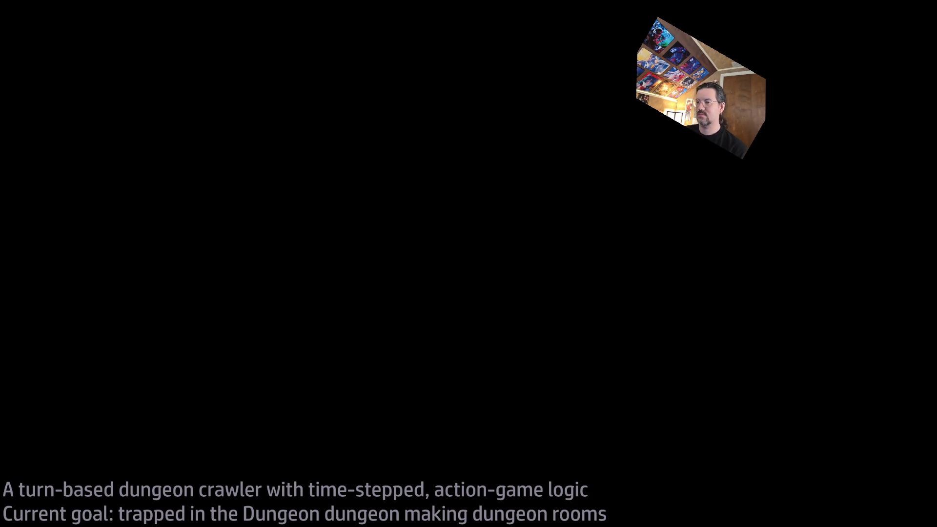
key(ctrl+Tab)
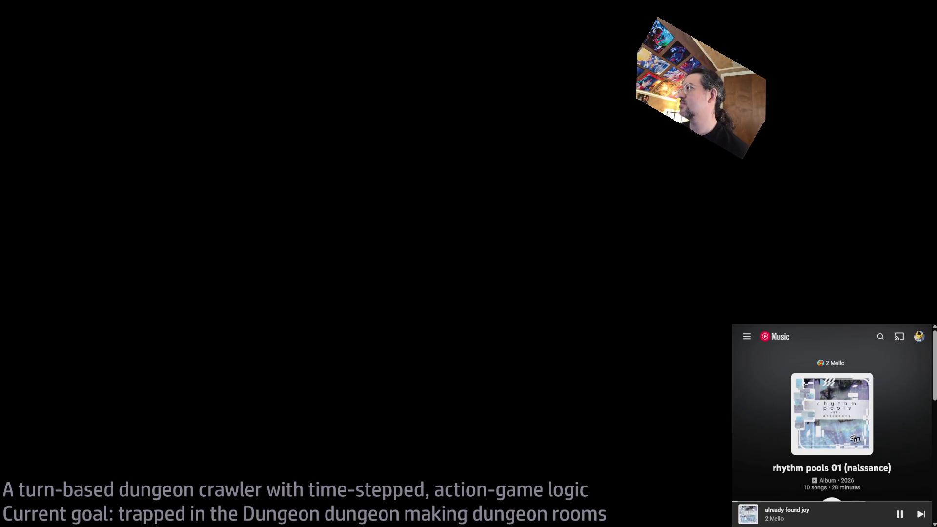
Step: Expand the YouTube Music player into the now-playing view for 'already found joy'
click(866, 522)
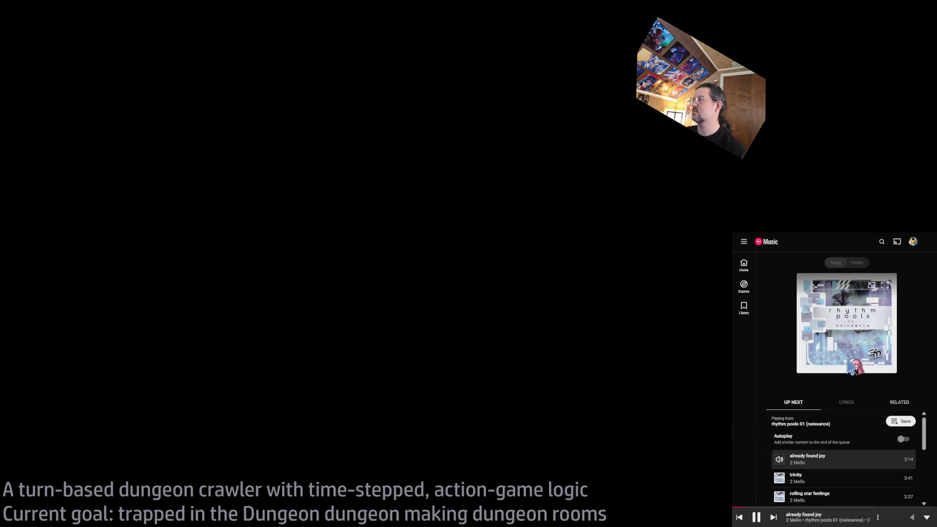
click(898, 520)
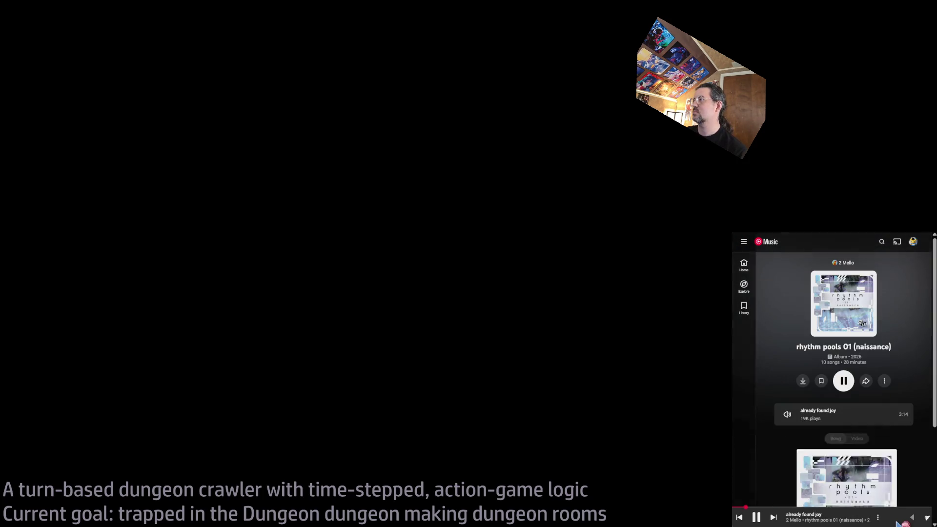
click(900, 523)
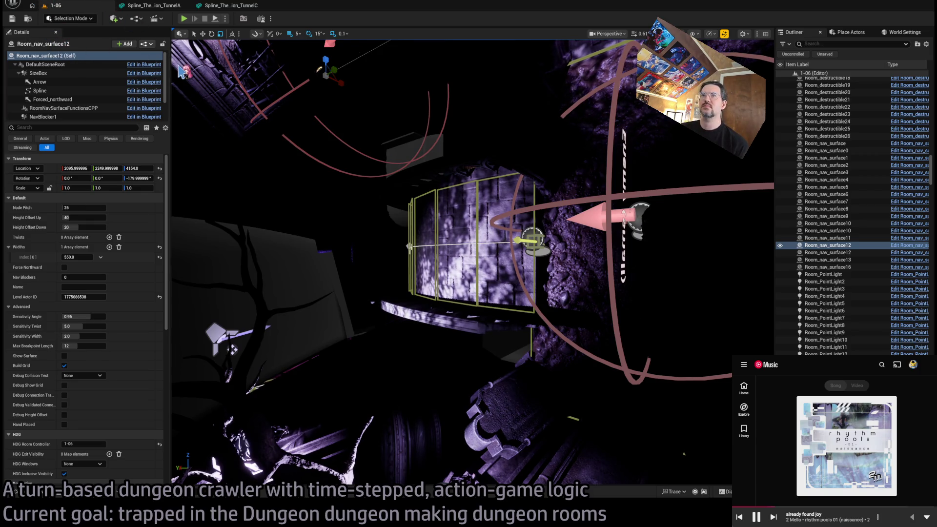
Step: Fly the viewport toward the Exit N2 corridor and switch the view mode to Unlit (Alt+3)
mouse_move(473, 244)
mouse_down()
mouse_move(390, 244)
mouse_move(356, 229)
mouse_move(327, 244)
mouse_up()
mouse_move(487, 214)
mouse_down()
mouse_move(520, 207)
mouse_move(503, 198)
mouse_up()
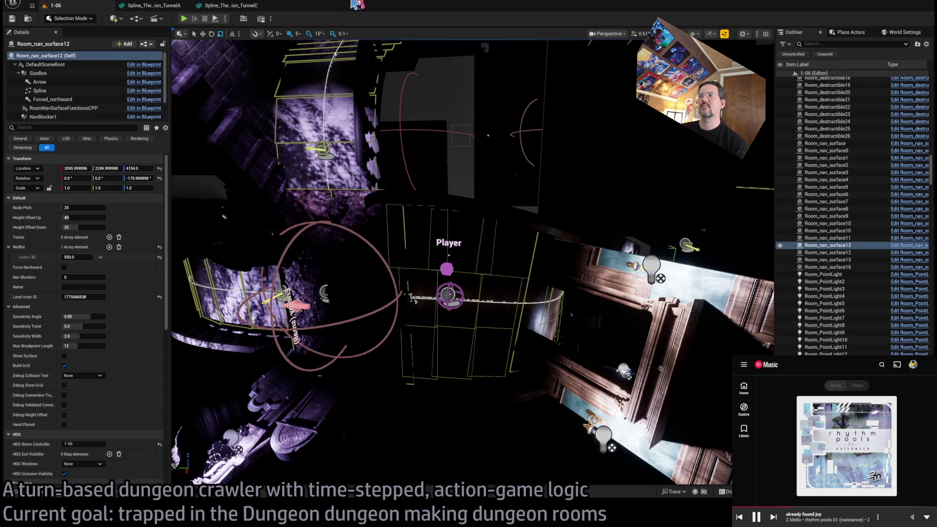
drag(522, 168, 484, 136)
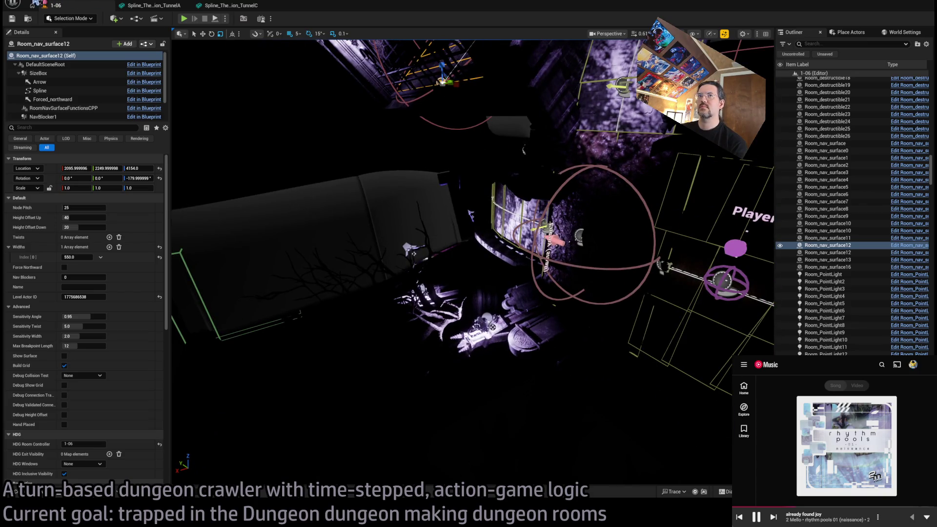
key(f)
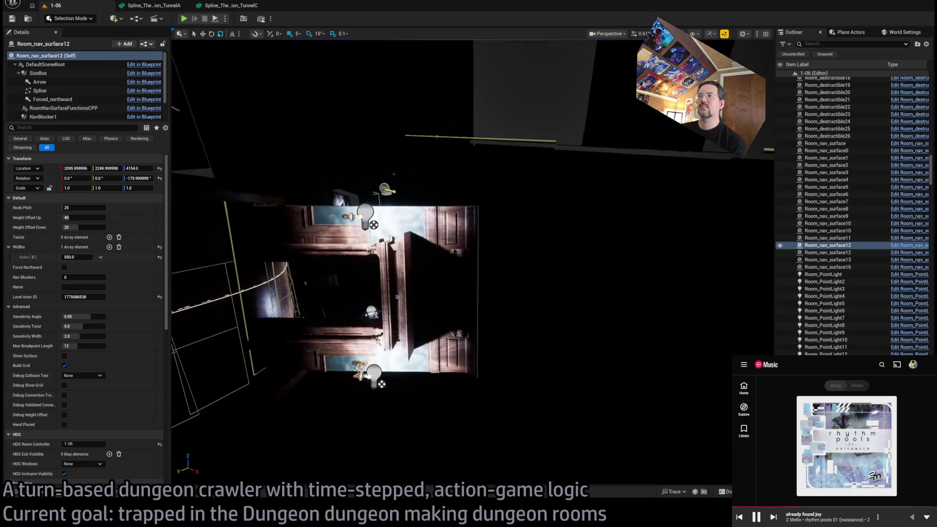
key(alt+3)
drag(491, 185, 491, 146)
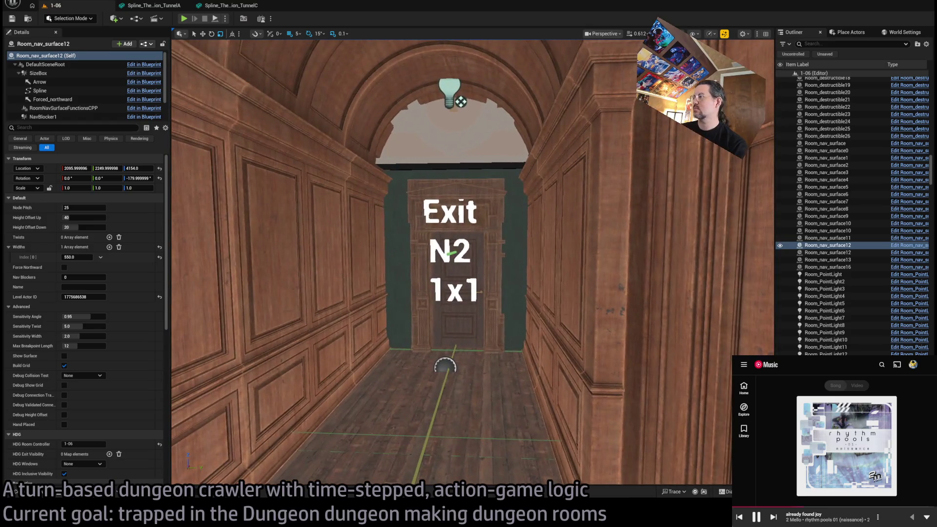
Step: Select the RoomController and set its N2 exit to Invisible, checking down the corridor
click(450, 251)
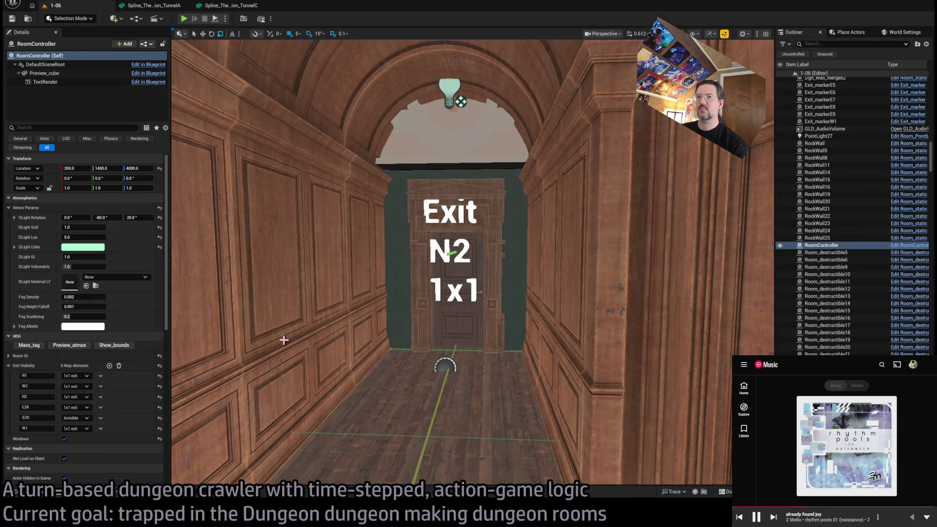
click(73, 397)
click(78, 406)
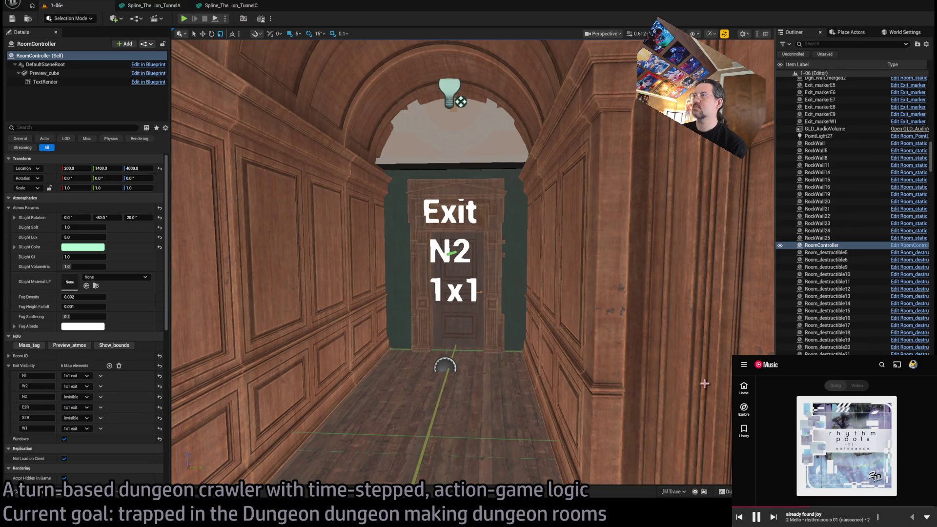
drag(574, 248, 610, 281)
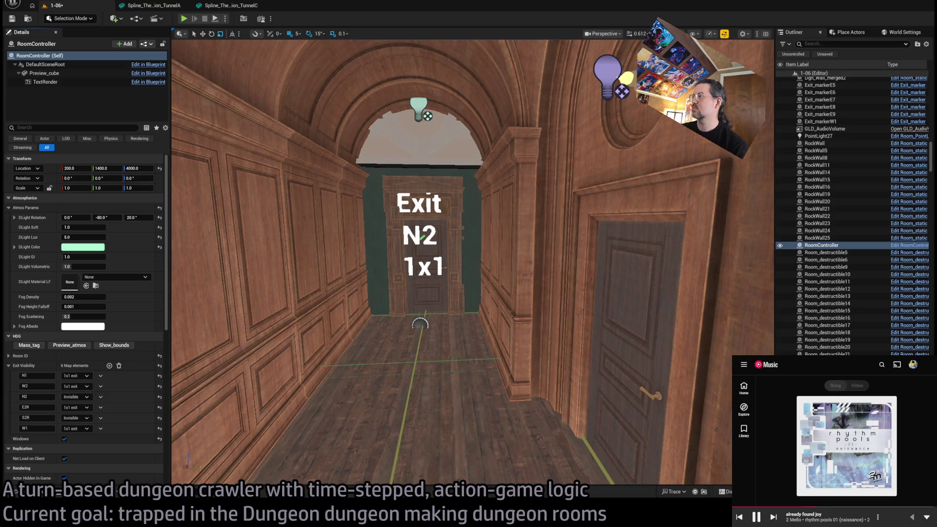
mouse_move(543, 340)
mouse_down()
mouse_move(535, 302)
mouse_move(578, 278)
mouse_up()
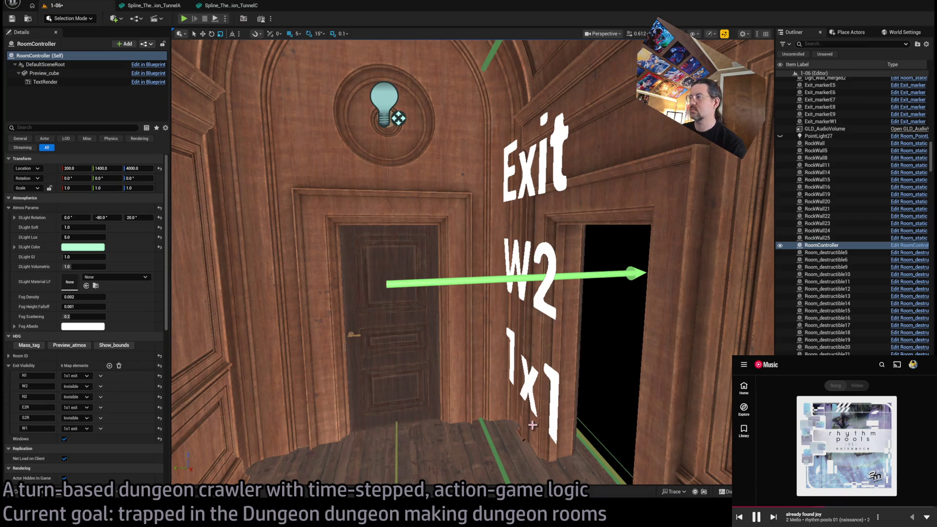
mouse_move(659, 420)
mouse_down()
mouse_move(656, 449)
mouse_move(634, 437)
mouse_move(635, 417)
mouse_up()
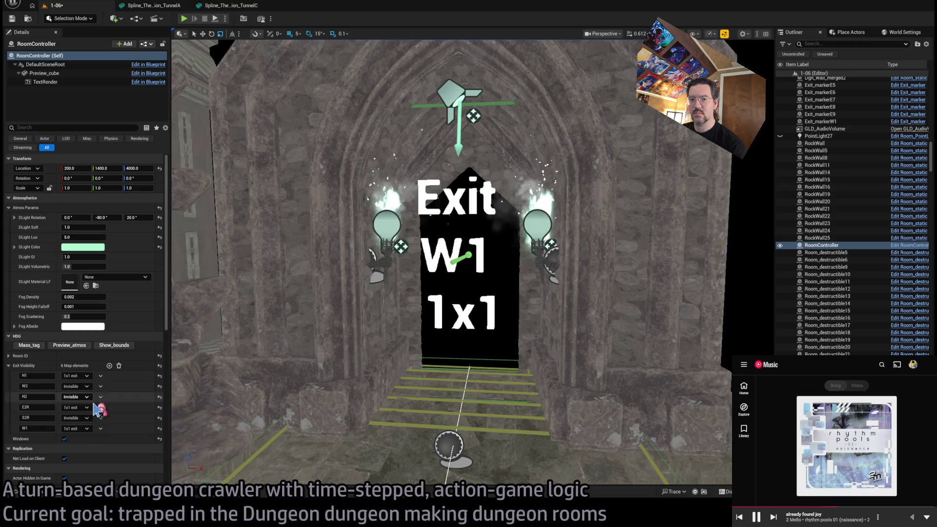
Step: Set the W1 exit to Invisible and inspect the Exit W1 arch and N1 stairs
click(84, 429)
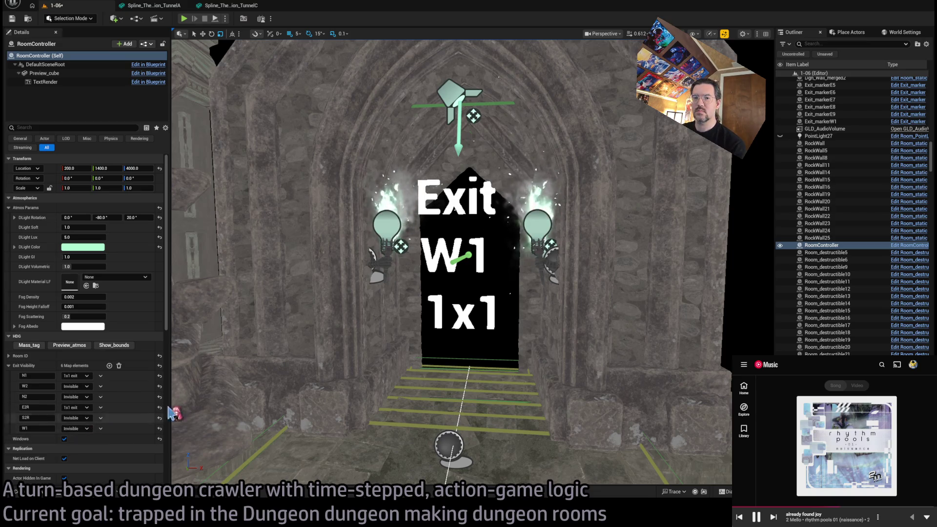
click(81, 445)
drag(488, 292, 547, 293)
drag(511, 399, 493, 399)
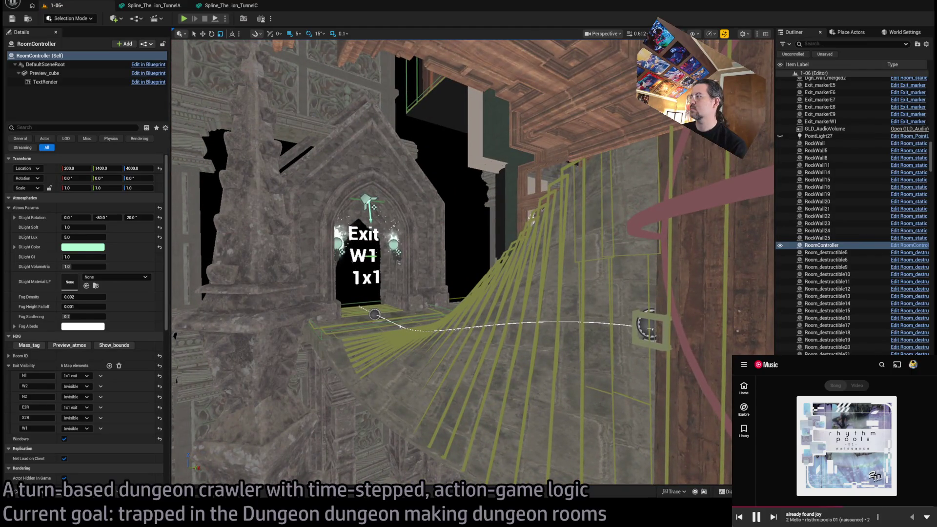
mouse_move(520, 401)
mouse_down()
mouse_move(488, 308)
mouse_move(533, 341)
mouse_move(460, 174)
mouse_move(498, 163)
mouse_move(562, 76)
mouse_move(593, 71)
mouse_move(596, 142)
mouse_move(593, 127)
mouse_up()
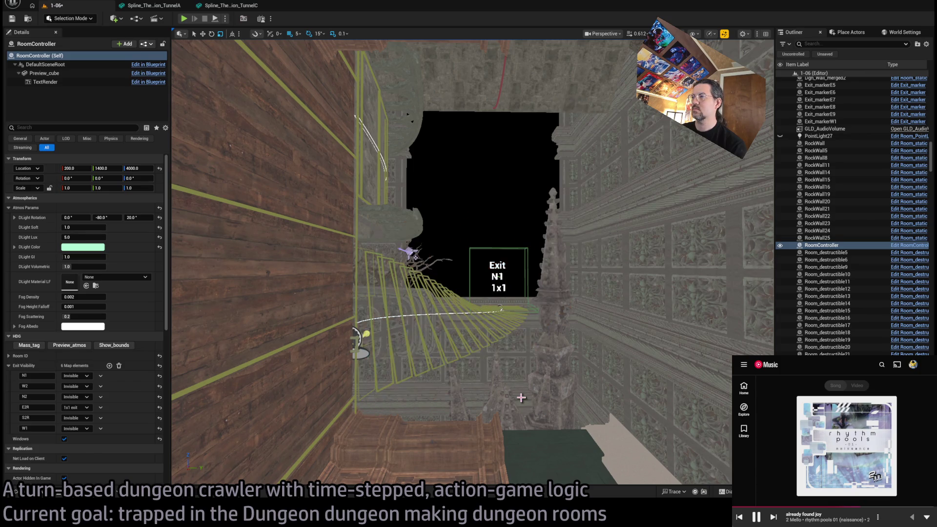
mouse_move(497, 377)
mouse_down()
mouse_move(492, 366)
mouse_move(497, 377)
mouse_up()
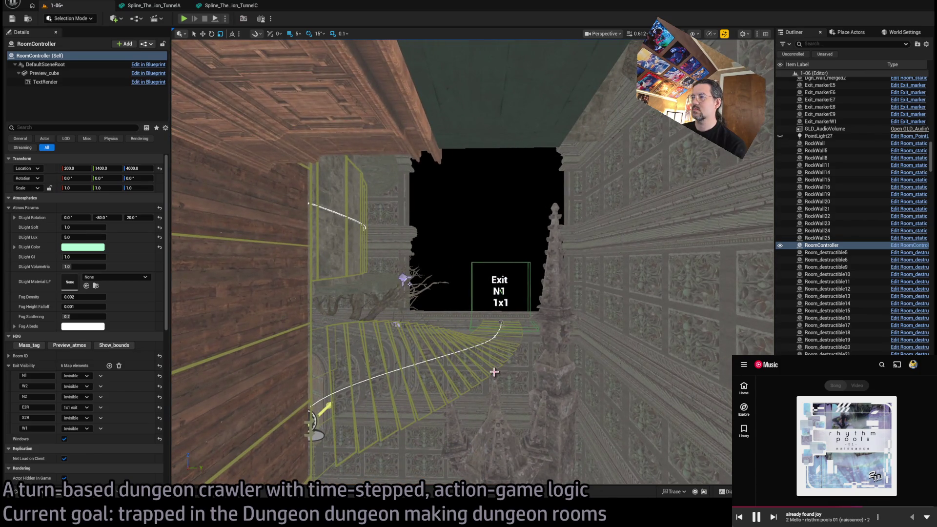
Step: Give Room_nav_surface13 an HDG Exit Visibility entry N1 set to Show on 1x1 exit
click(494, 372)
scroll(49, 361, down, 5)
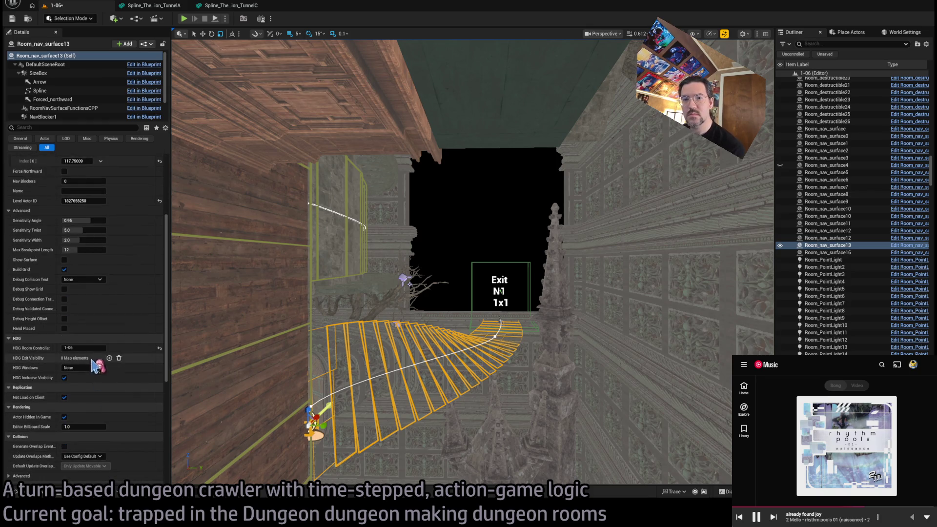
click(44, 368)
text(N)
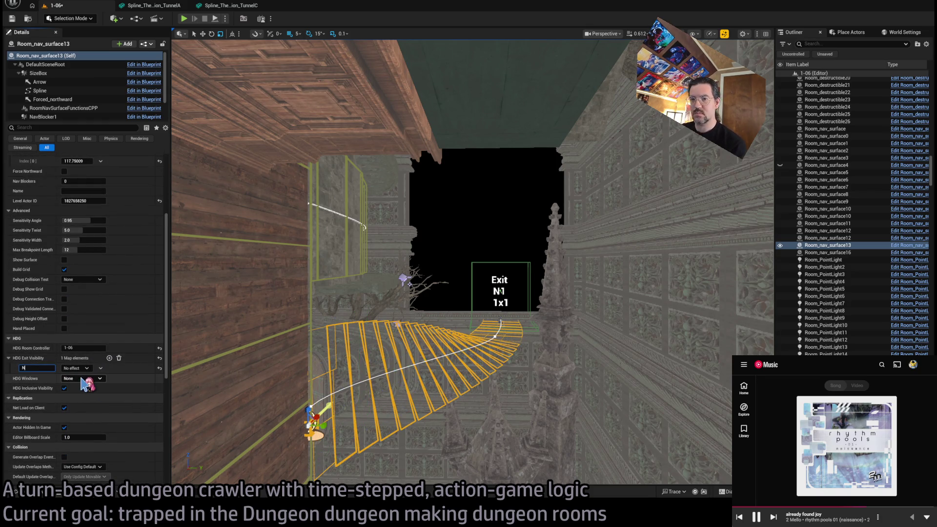
text(1)
key(Return)
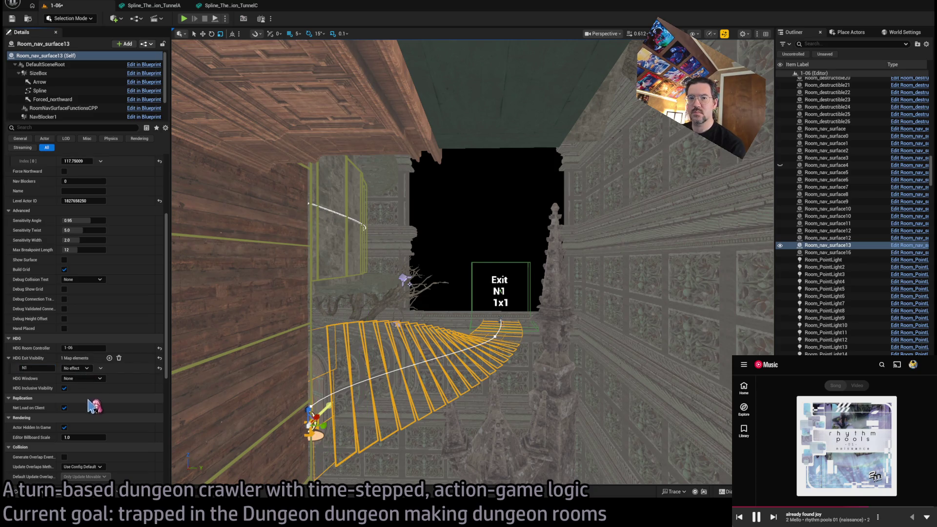
click(78, 367)
click(80, 386)
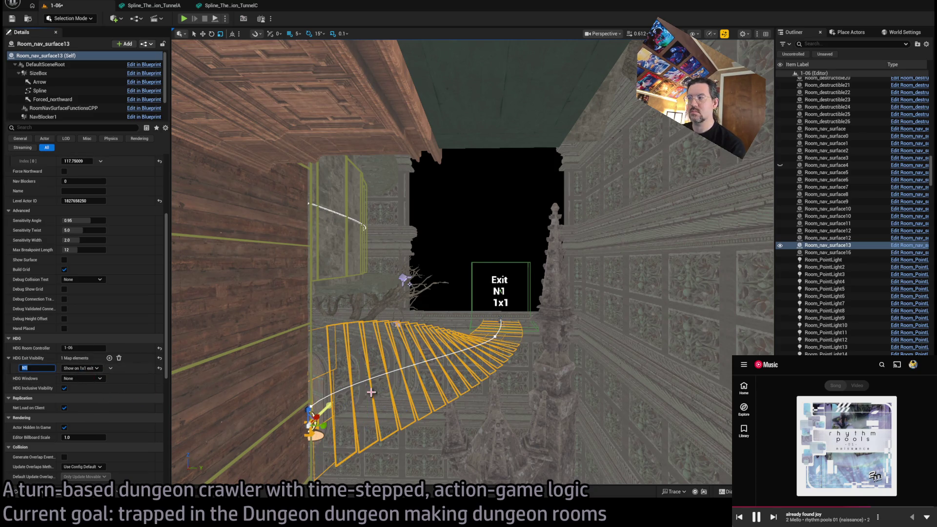
click(491, 361)
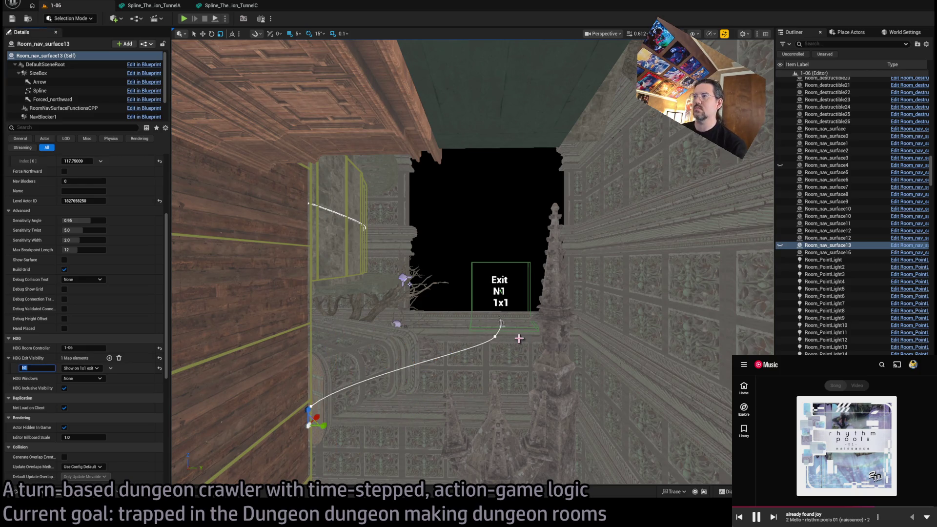
mouse_move(499, 292)
mouse_down()
mouse_move(481, 322)
mouse_move(518, 338)
mouse_up()
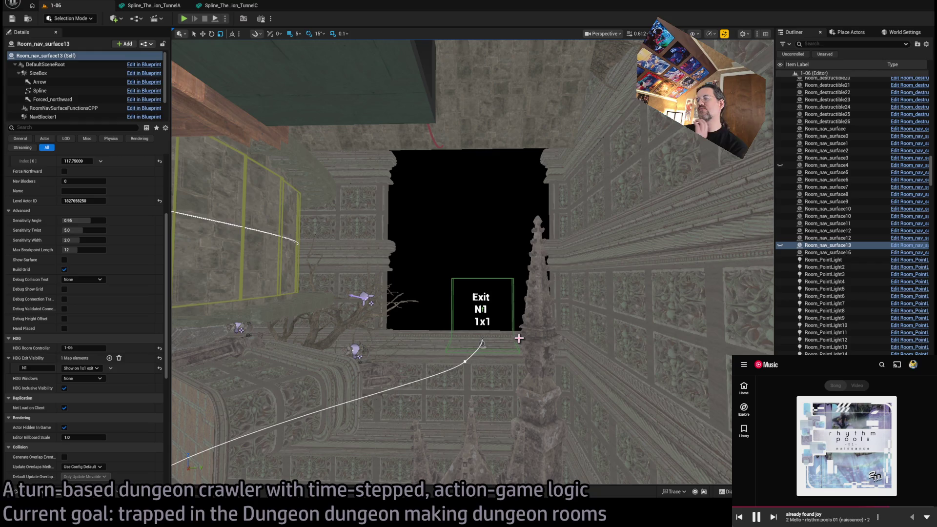
mouse_move(469, 264)
mouse_down()
mouse_move(439, 253)
mouse_move(503, 273)
mouse_move(502, 298)
mouse_move(478, 268)
mouse_move(391, 234)
mouse_up()
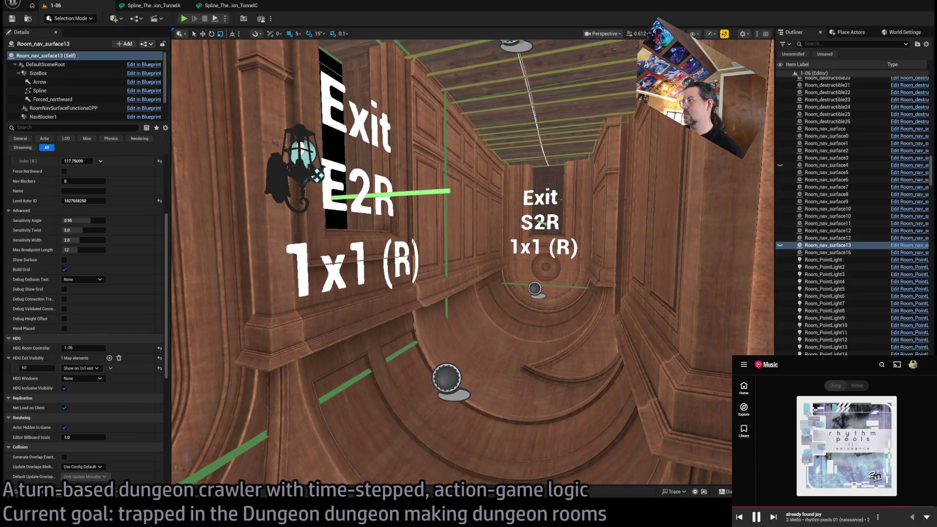
click(317, 175)
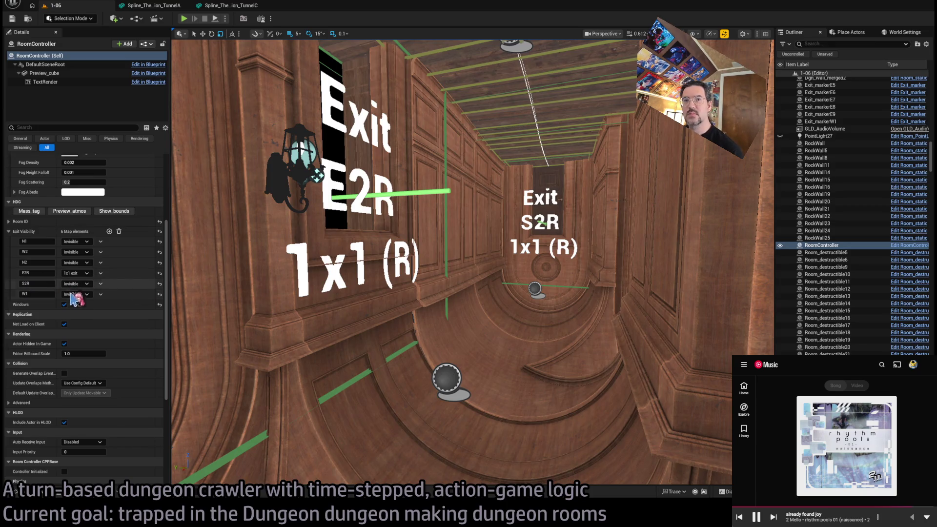
click(77, 273)
click(78, 284)
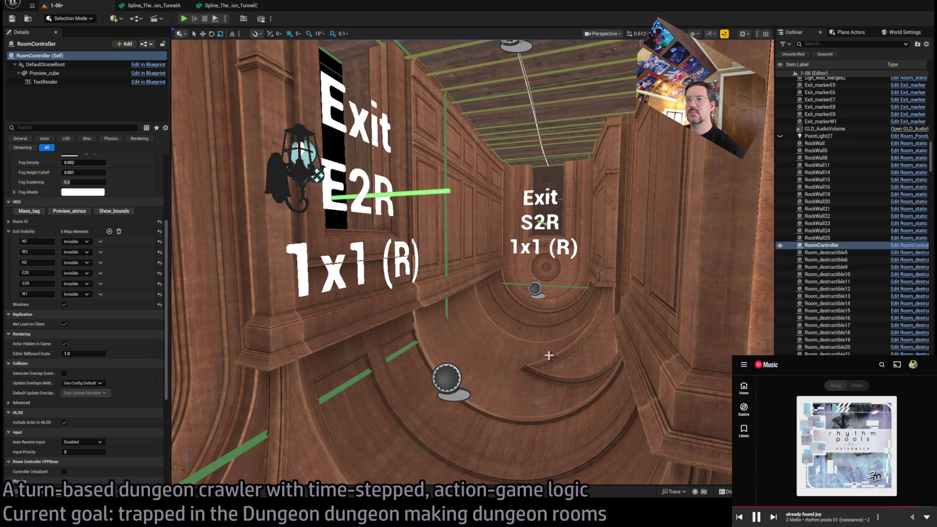
key(w)
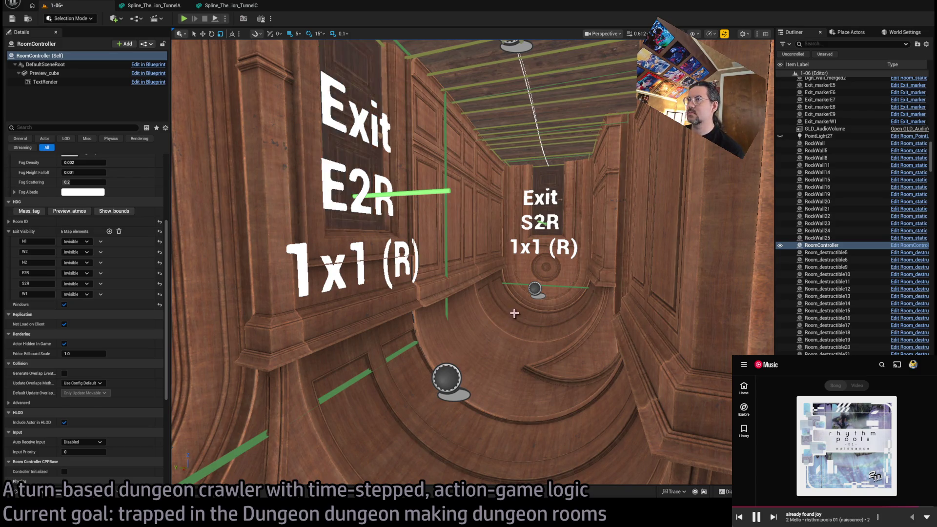
key(w)
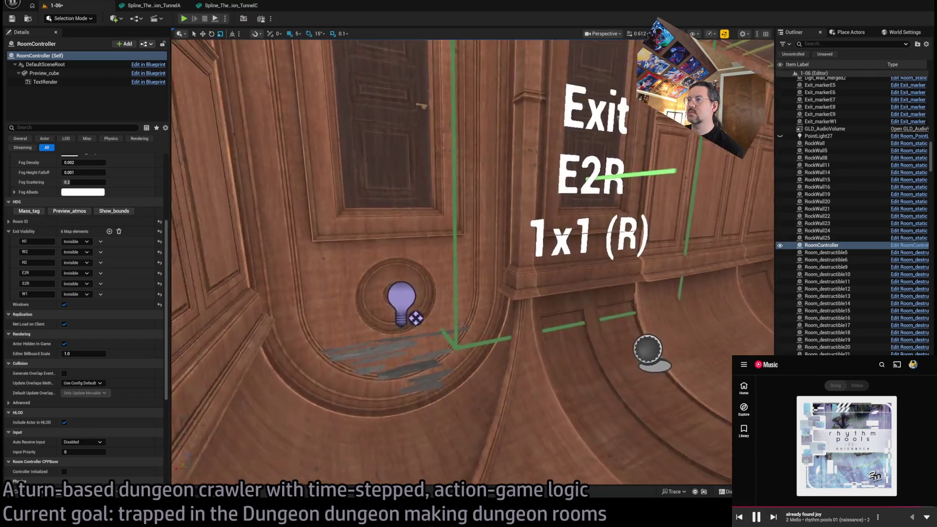
click(369, 396)
key(w)
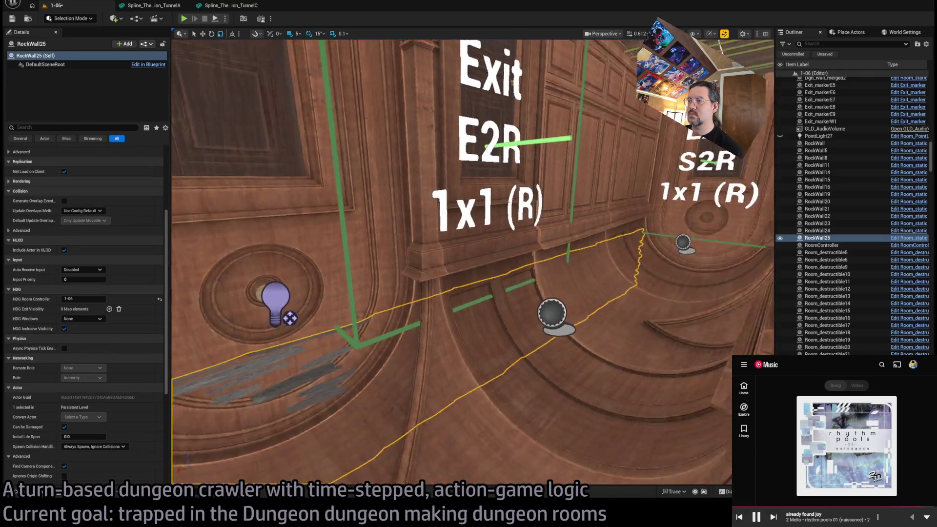
key(s)
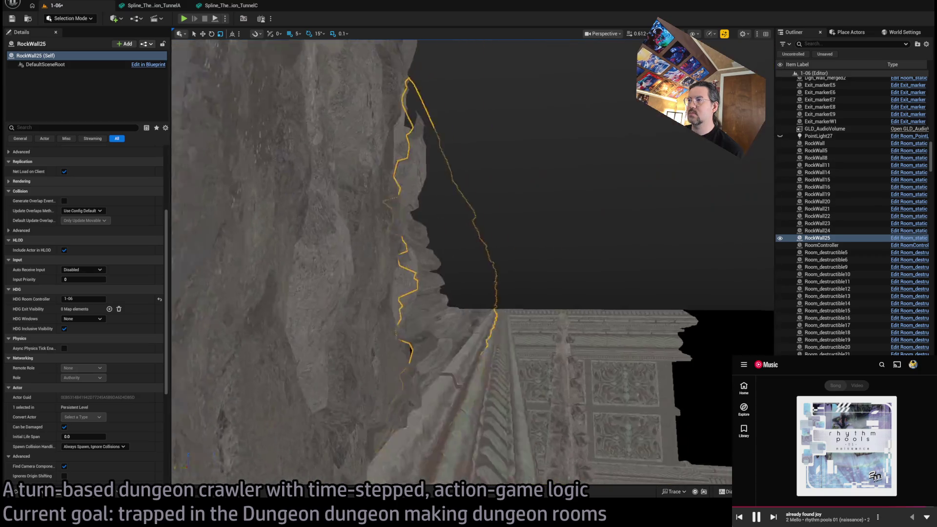
key(s)
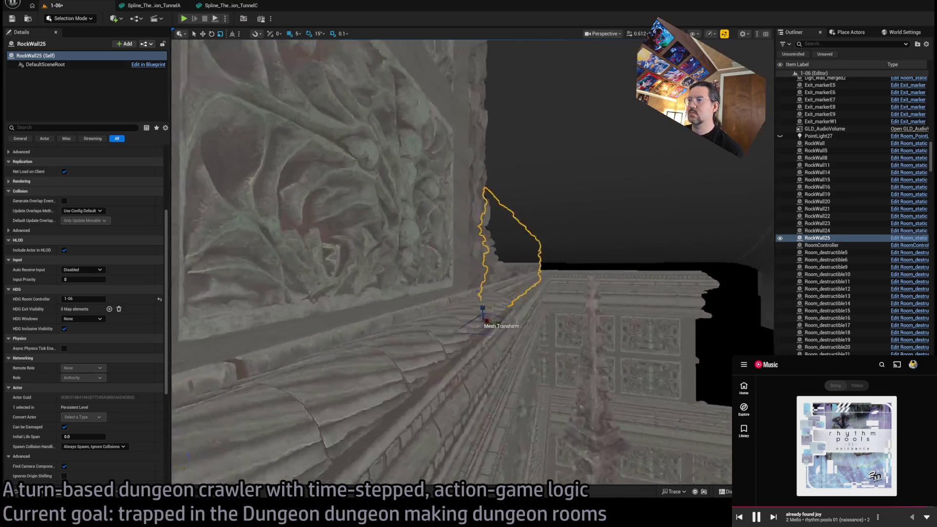
key(s)
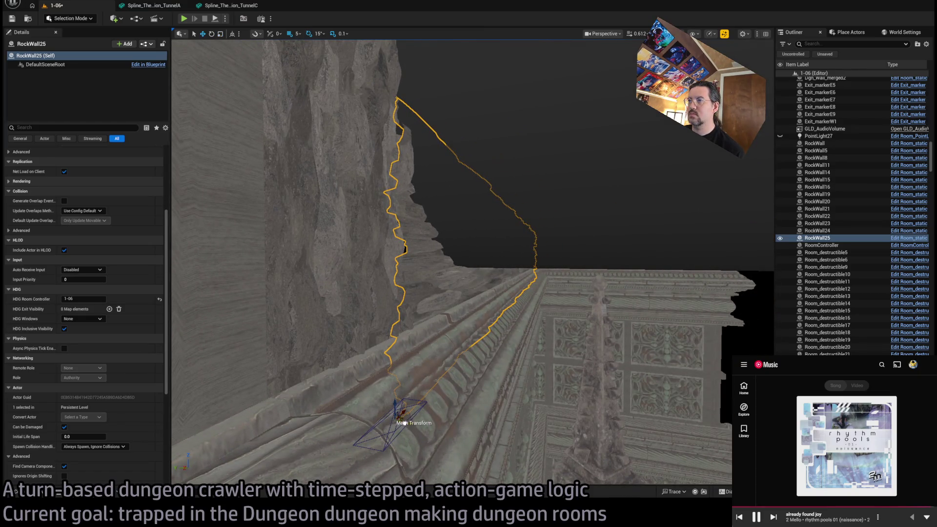
key(s)
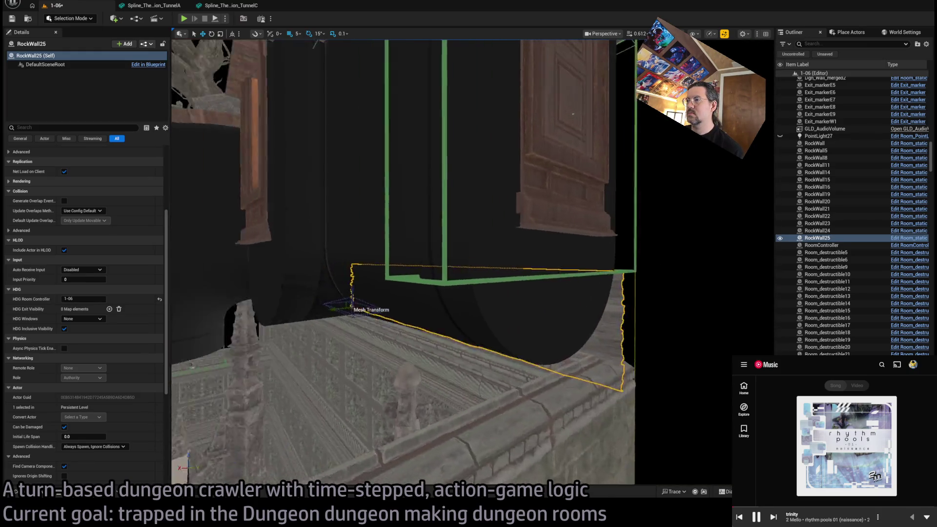
key(w)
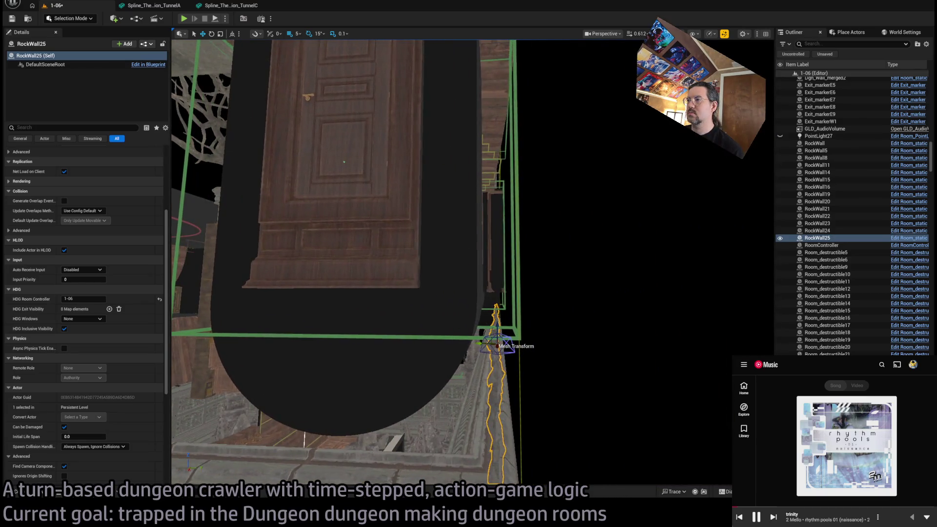
key(s)
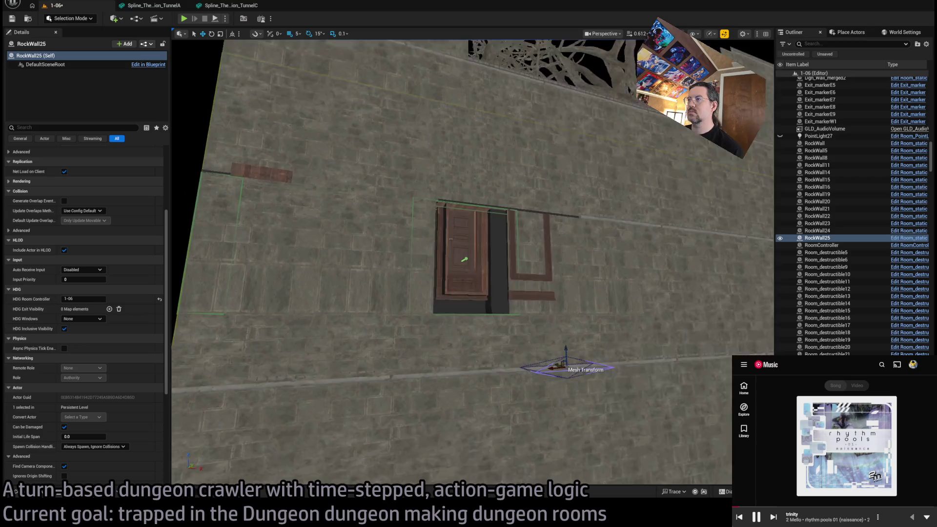
key(s)
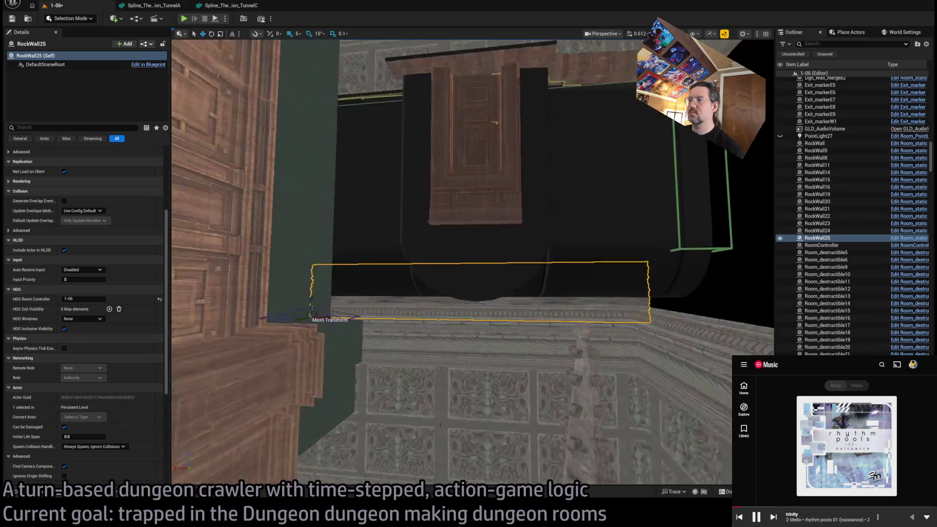
key(s)
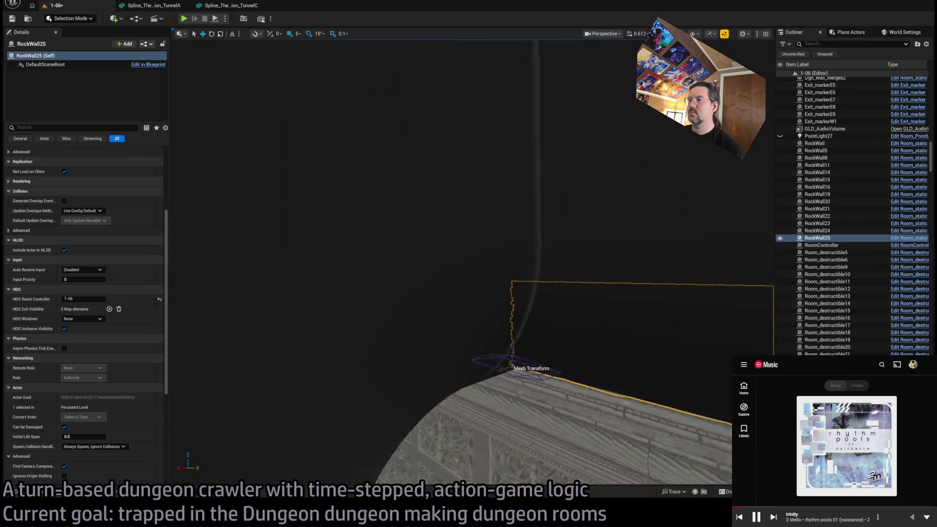
key(w)
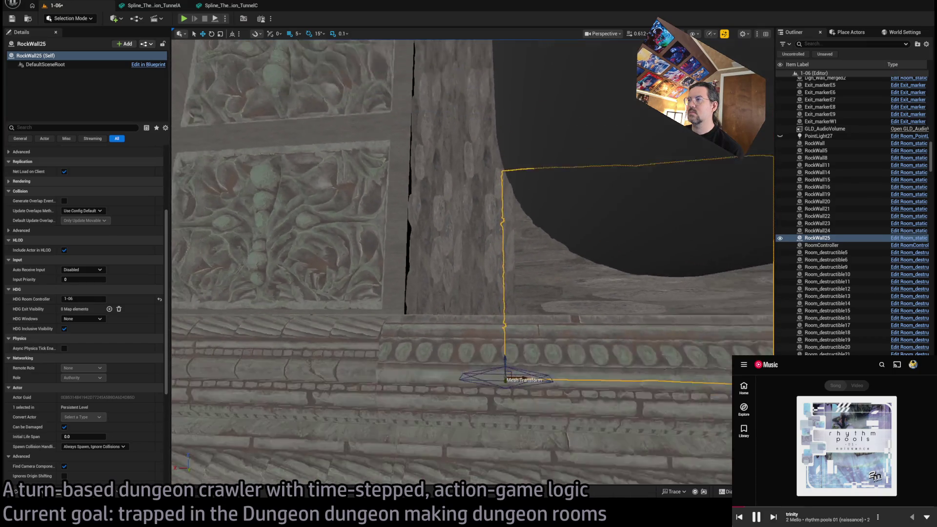
key(w)
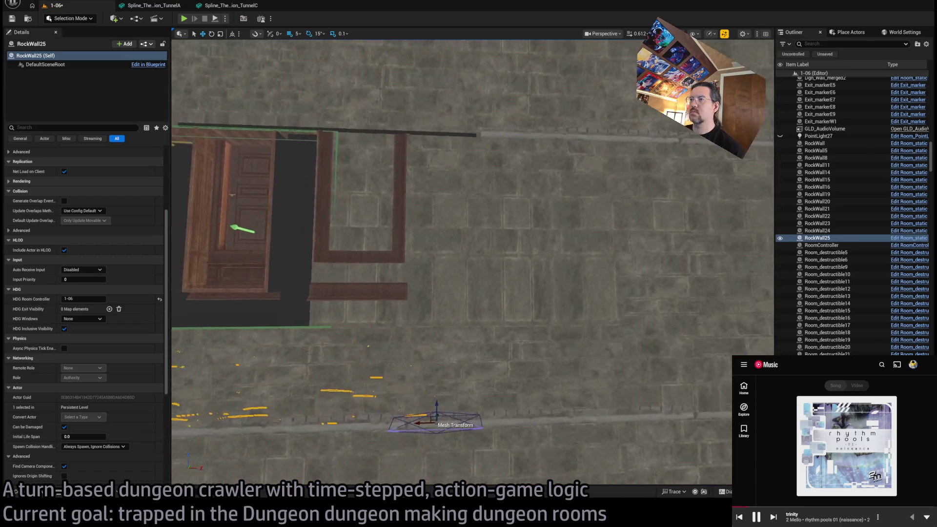
mouse_move(410, 380)
mouse_down()
mouse_move(391, 360)
mouse_move(410, 380)
mouse_up()
Step: Select and frame corner wall piece A48, then RockWall24
key(ctrl+z)
key(f)
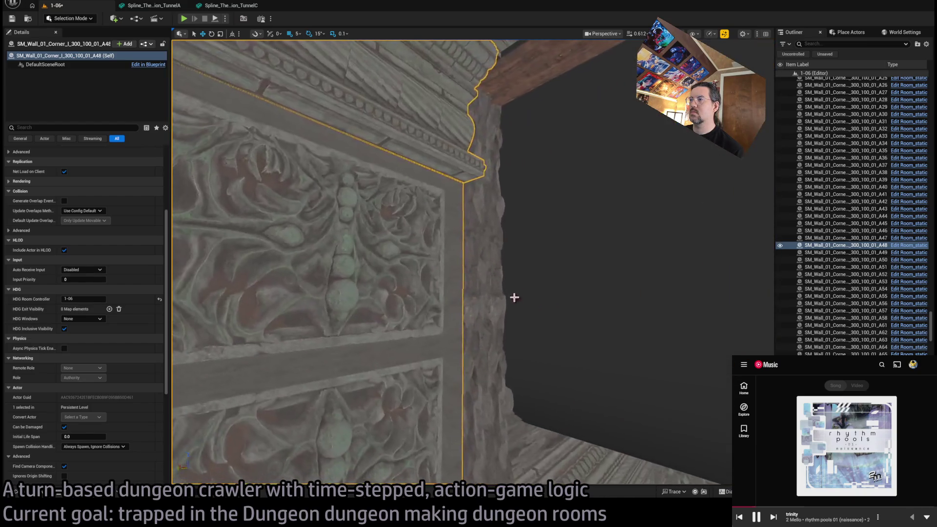
key(ctrl+z)
key(f)
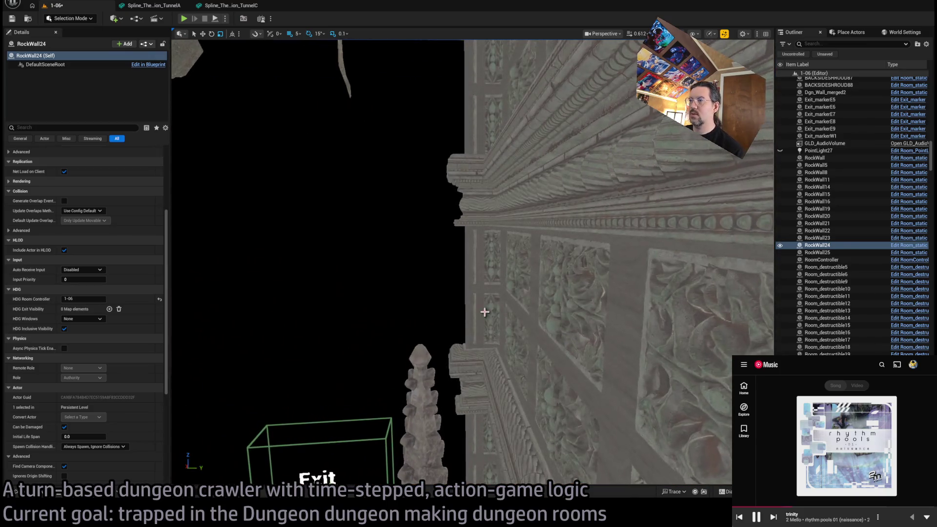
Step: Select and frame corner pillar A59, then nudge it slightly right along the carved wall
click(424, 244)
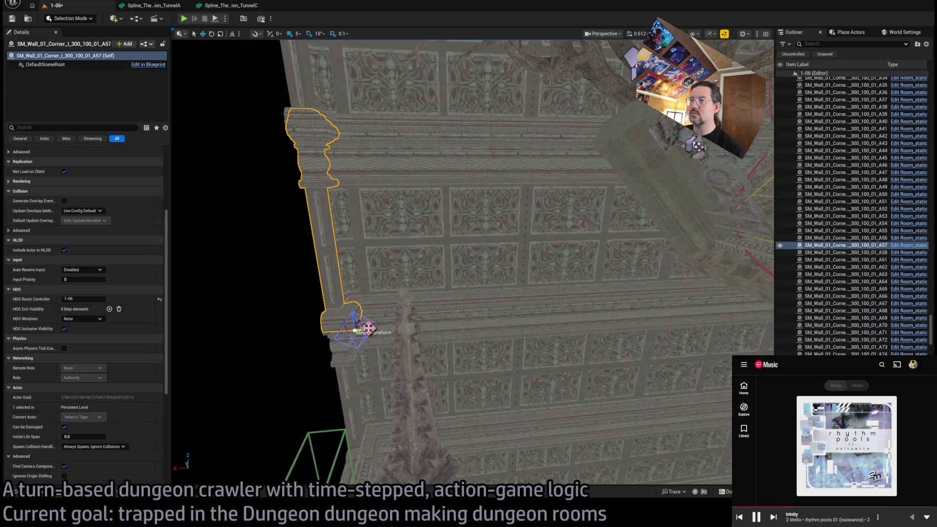
click(423, 219)
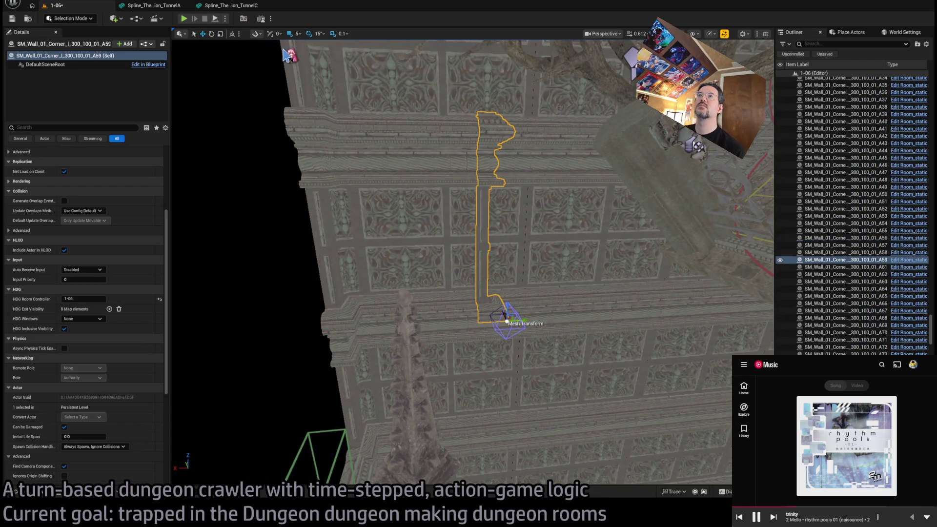
key(ctrl+z)
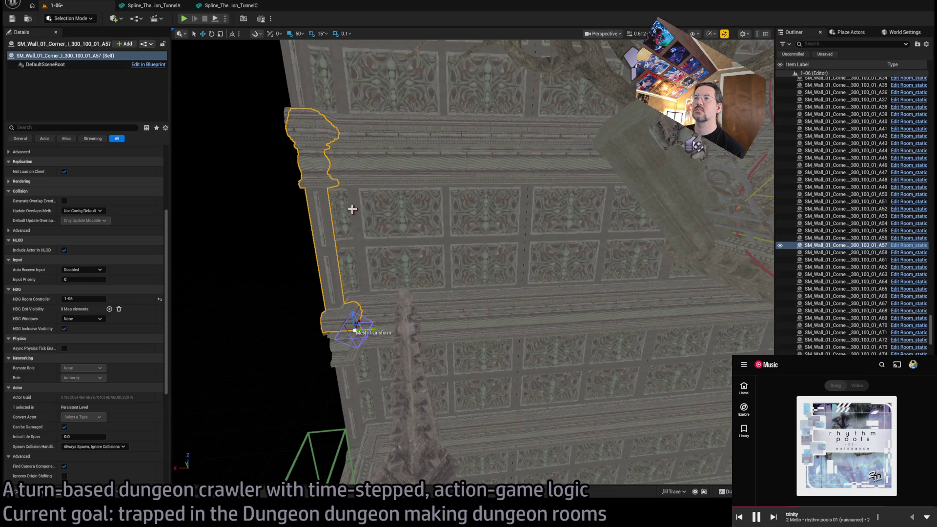
key(ctrl+y)
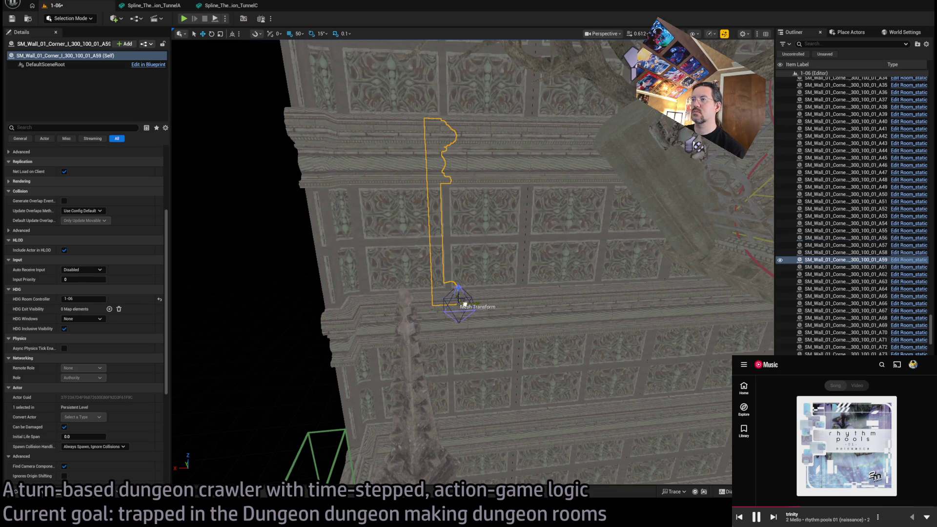
key(f)
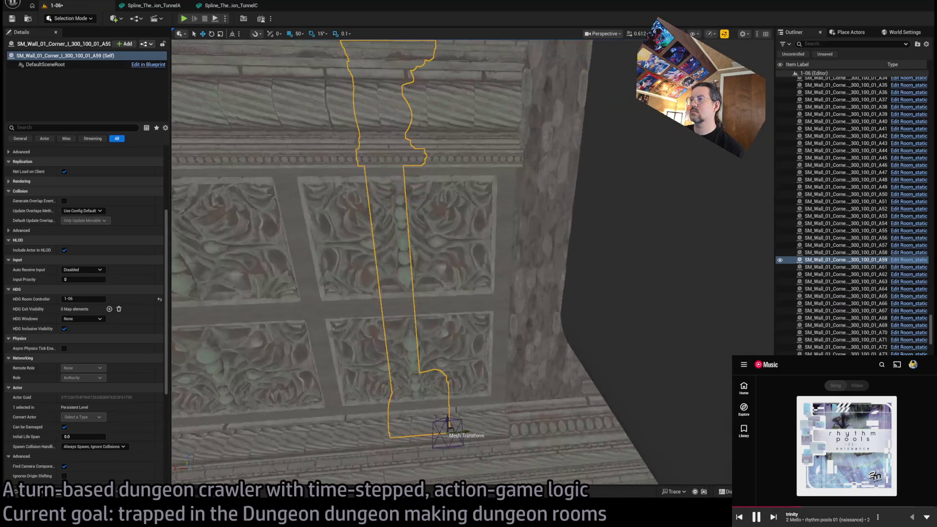
mouse_move(541, 407)
mouse_down()
mouse_move(564, 407)
mouse_move(458, 366)
mouse_move(439, 332)
mouse_move(508, 434)
mouse_move(512, 380)
mouse_move(397, 314)
mouse_move(429, 289)
mouse_move(450, 289)
mouse_move(420, 343)
mouse_move(250, 375)
mouse_move(504, 328)
mouse_up()
click(588, 313)
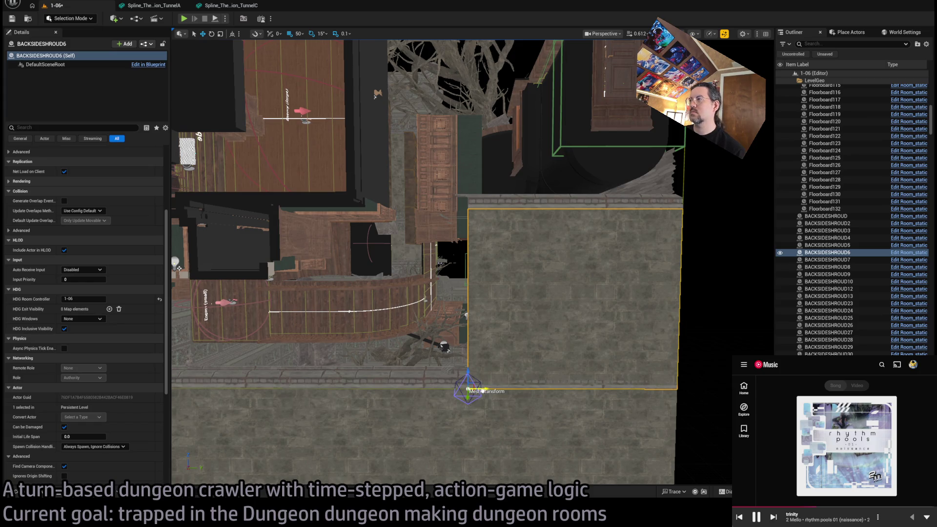
Step: Move the BACKSIDESHROUD6 wall panel slightly left and set its Scale X to 1.875
drag(484, 390, 470, 390)
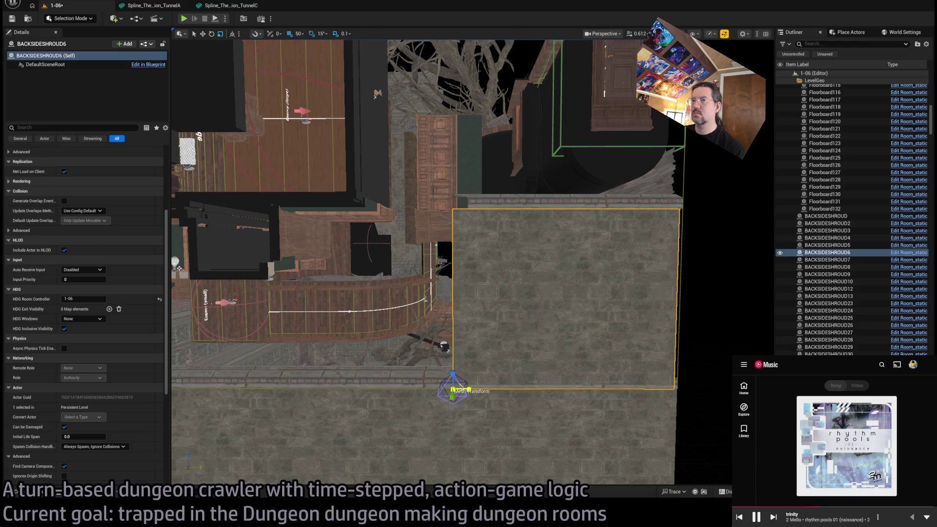
scroll(83, 244, up, 5)
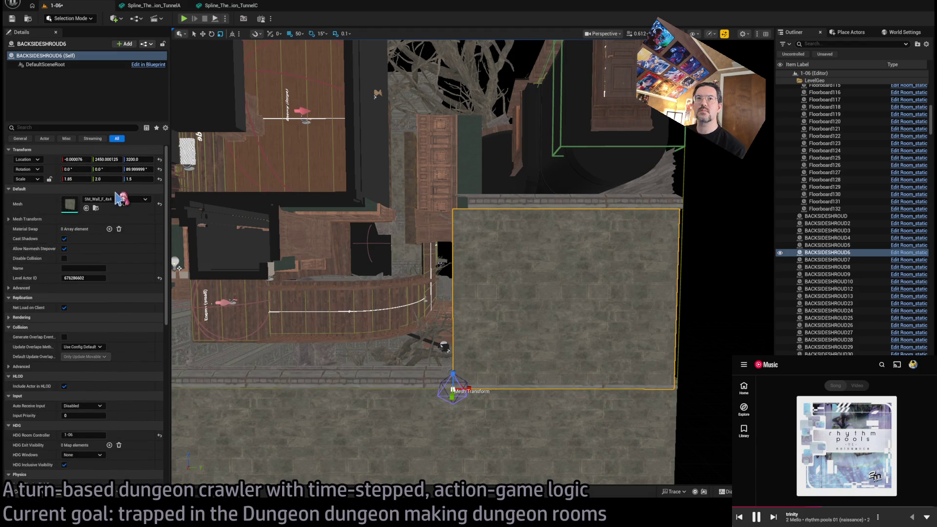
click(81, 179)
text(1.875)
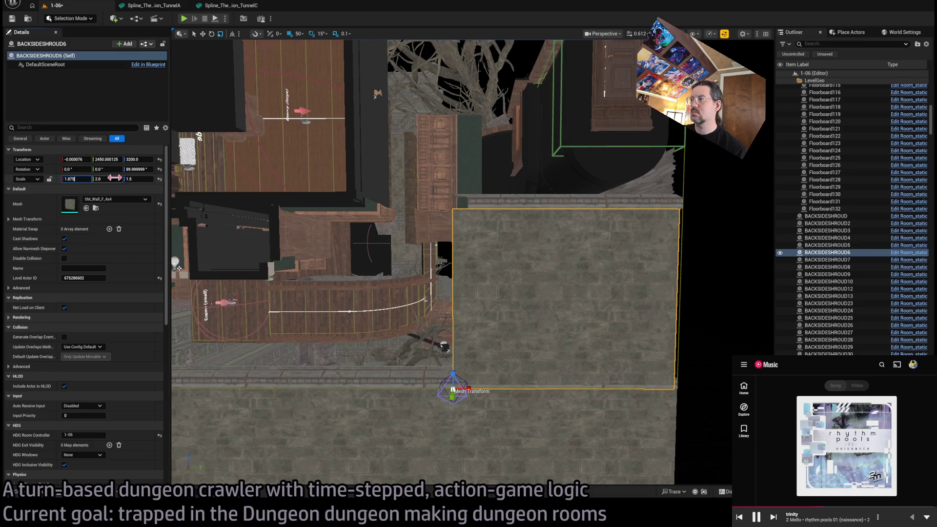
key(Return)
scroll(295, 43, up, 2)
mouse_move(295, 43)
mouse_down()
mouse_move(314, 176)
mouse_move(328, 182)
mouse_up()
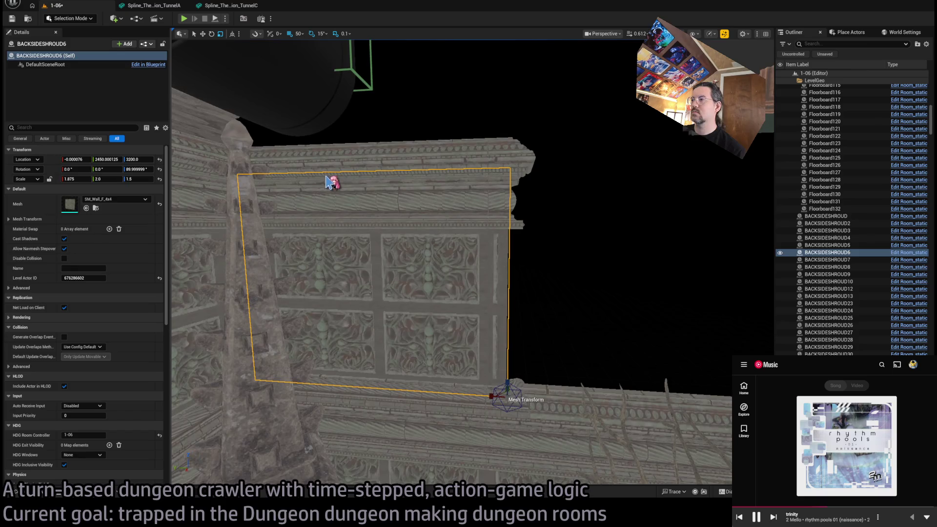
drag(472, 222, 427, 225)
key(alt+p)
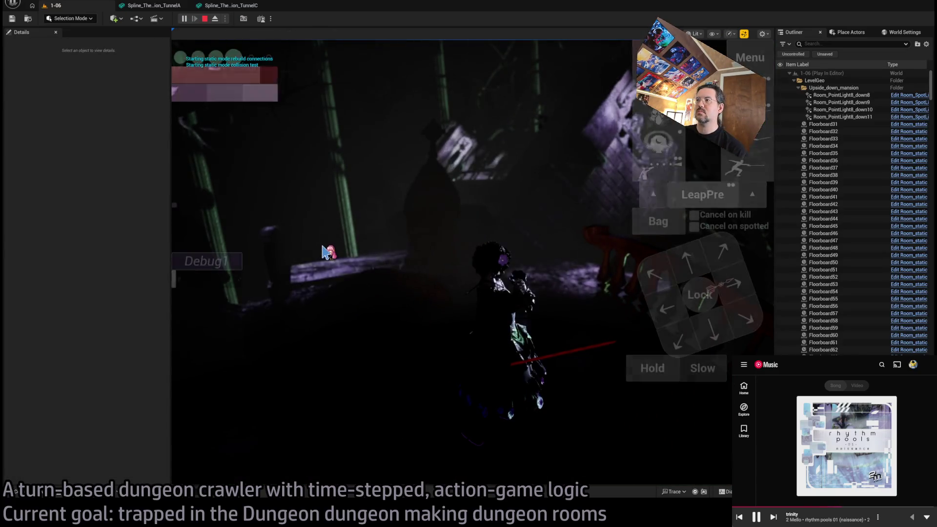
Step: Turn the in-game camera, queue a few moves including a diagonal step, then stop the play-test
click(428, 284)
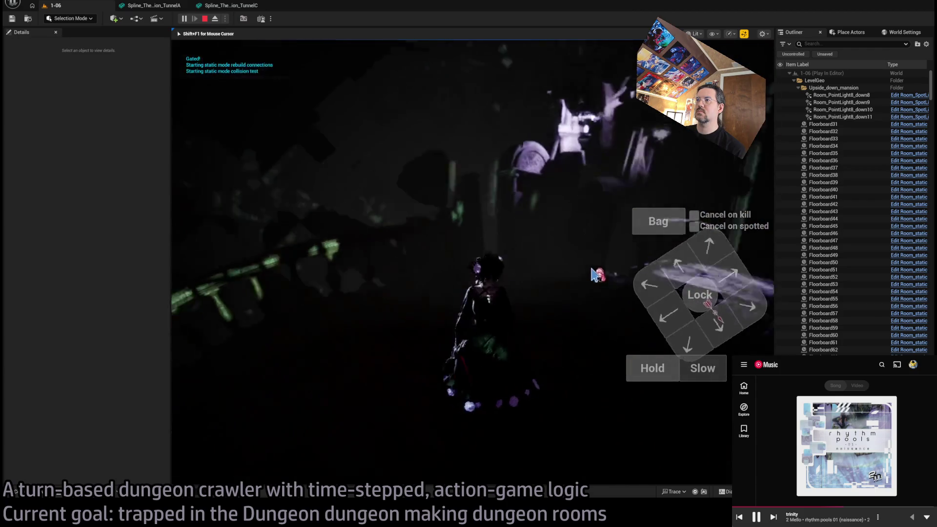
click(676, 268)
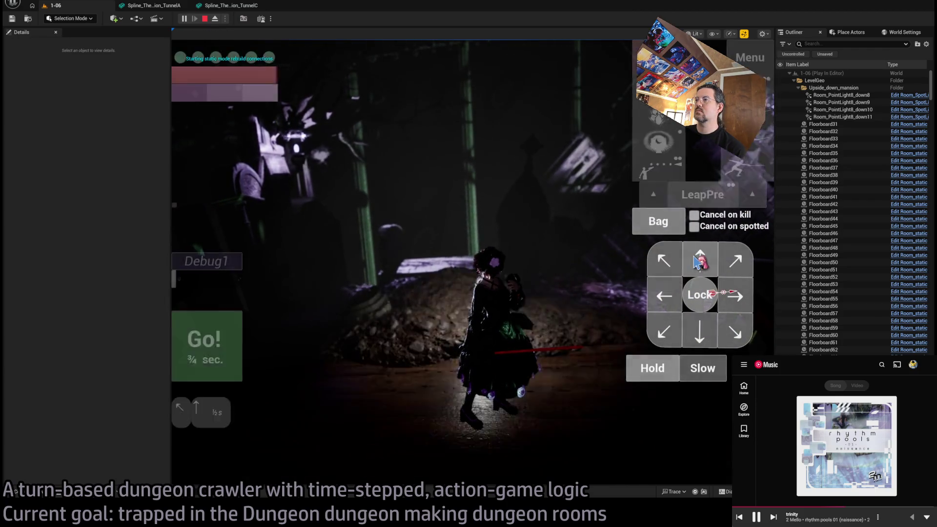
click(698, 261)
click(686, 331)
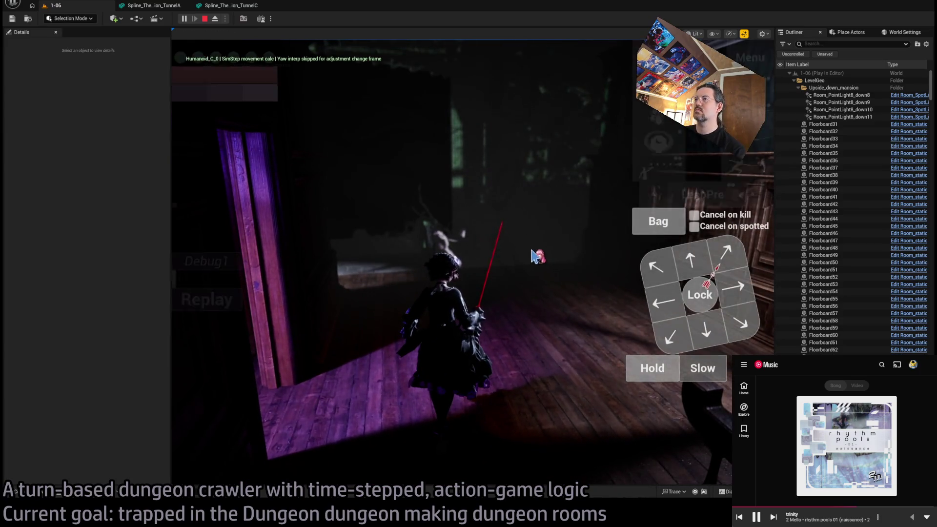
key(Escape)
Step: Select the wooden corridor wall pieces and fly up close to them
drag(509, 262, 509, 262)
click(510, 262)
drag(476, 194, 476, 195)
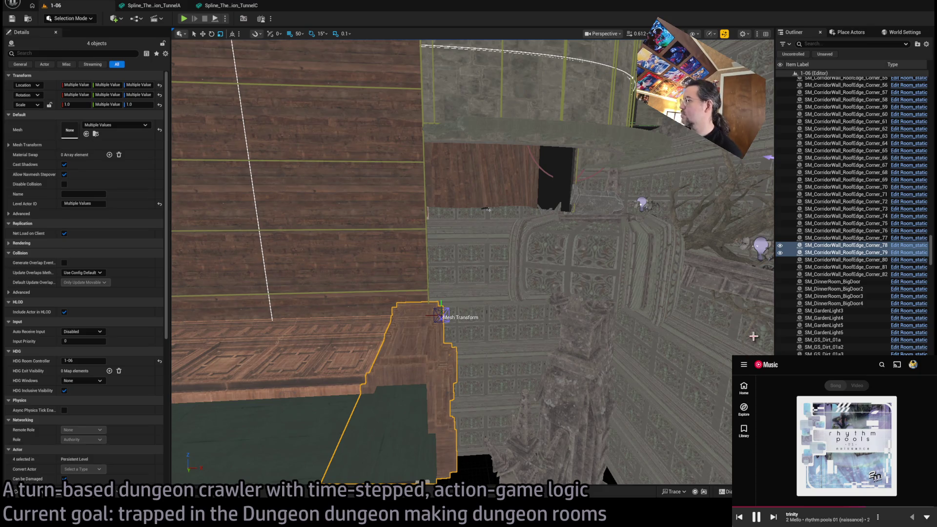
Step: Add an HDG Exit Visibility entry to the four roof-edge pieces
scroll(119, 337, down, 8)
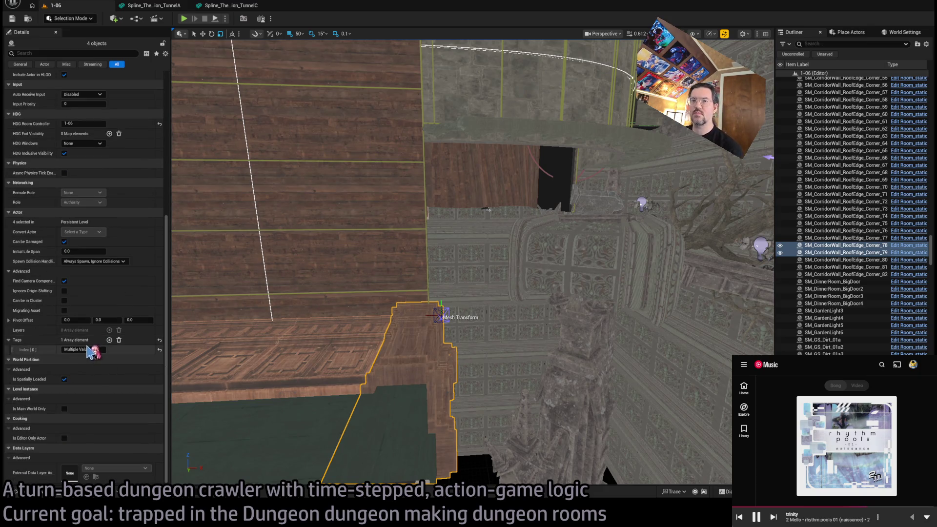
scroll(119, 340, up, 5)
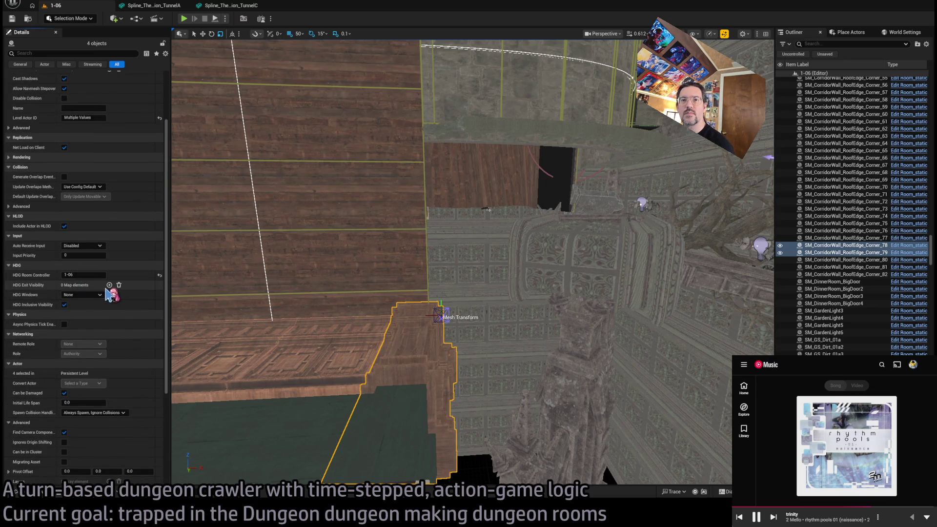
click(109, 285)
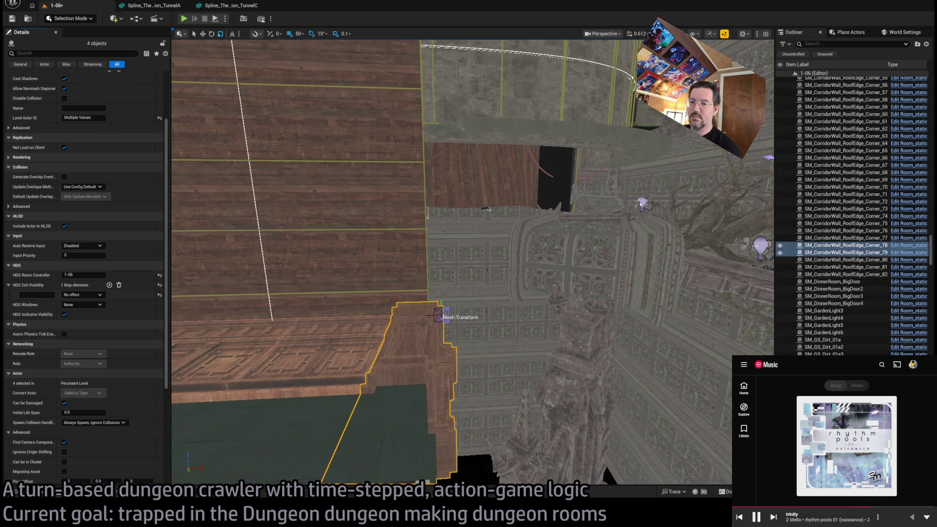
scroll(897, 487, down, 3)
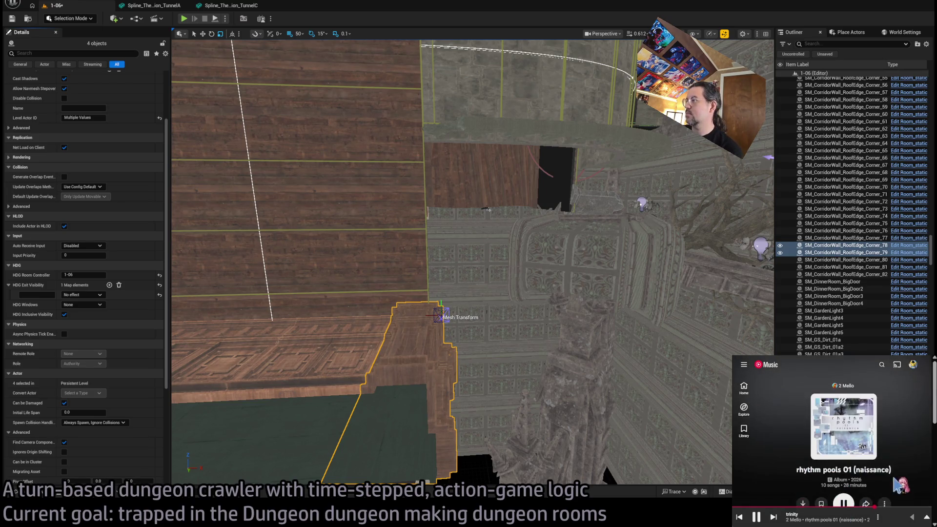
click(891, 518)
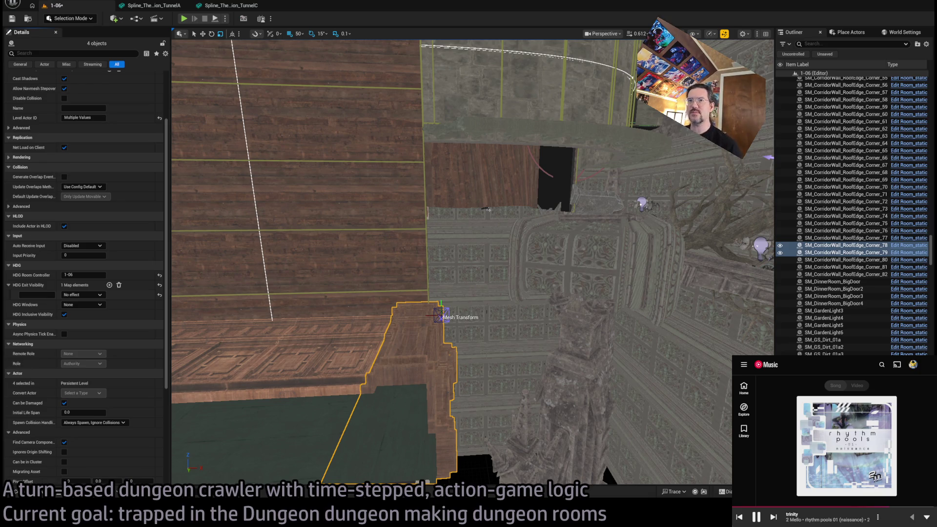
Step: Set the new entry's key to N1 with Show on 1x1 exit
scroll(83, 278, up, 2)
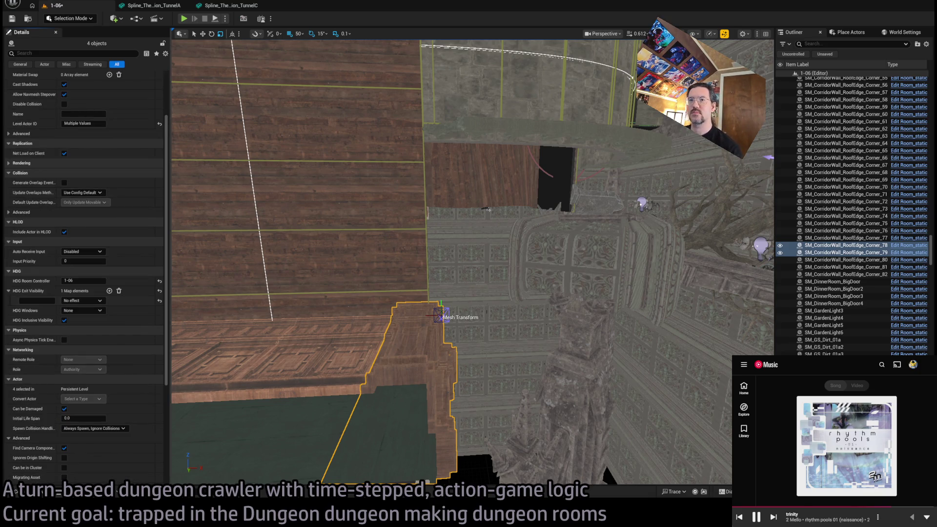
scroll(136, 285, down, 7)
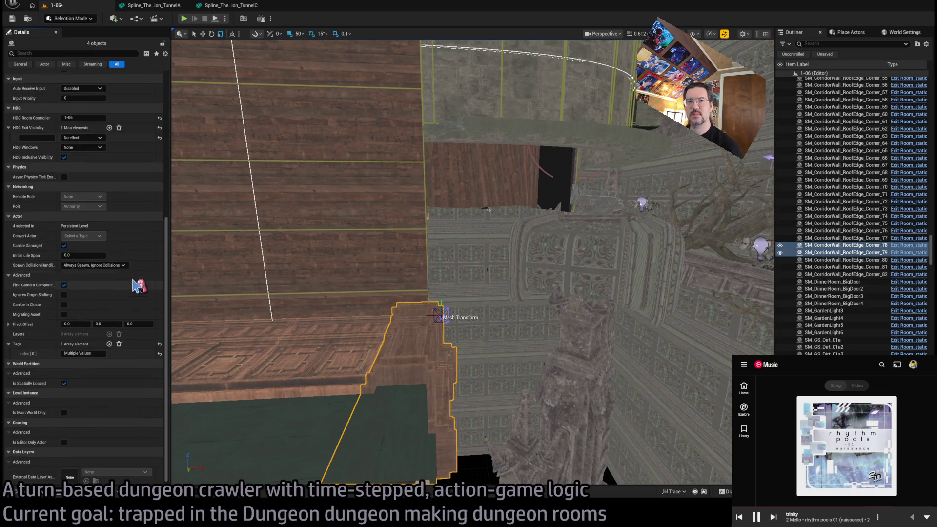
scroll(123, 195, up, 2)
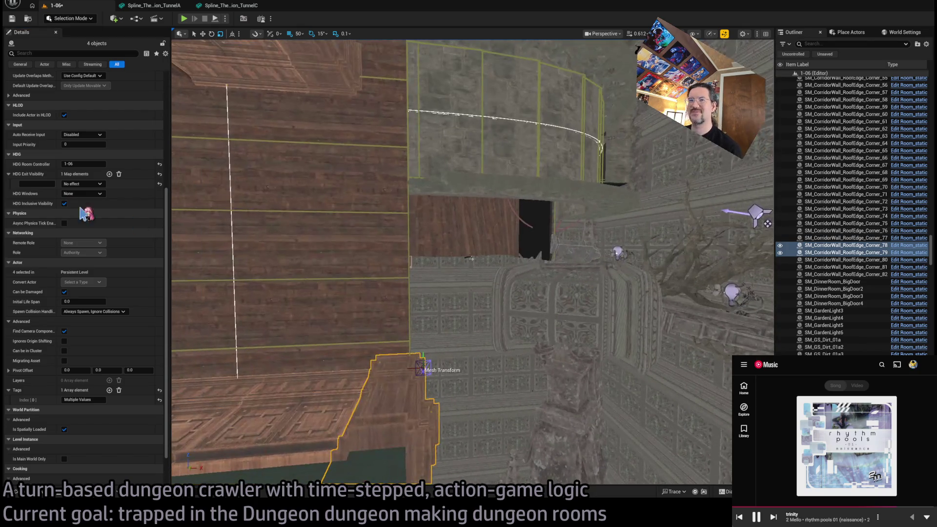
click(40, 184)
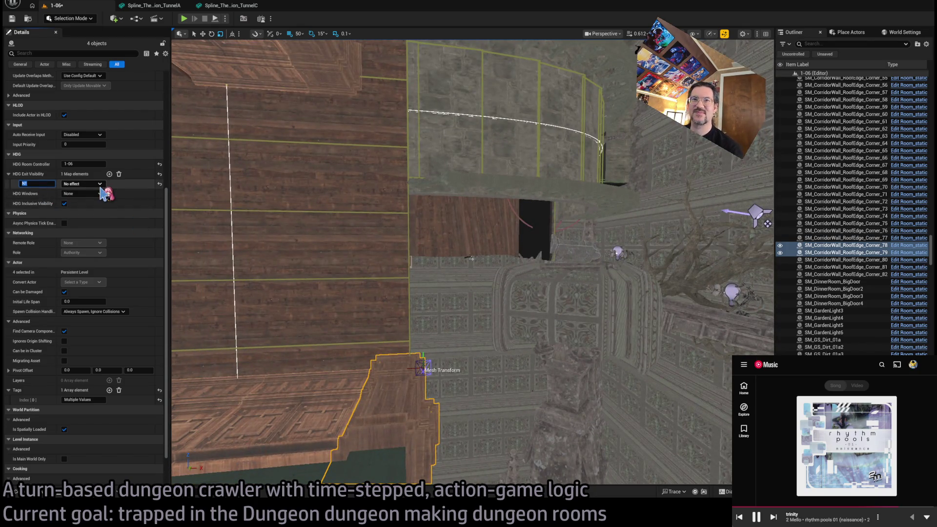
key(Return)
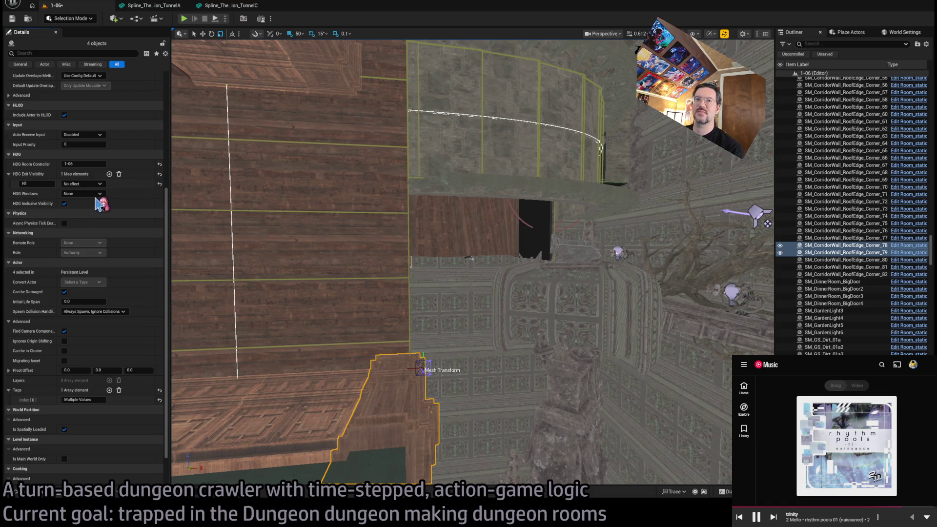
scroll(332, 278, down, 3)
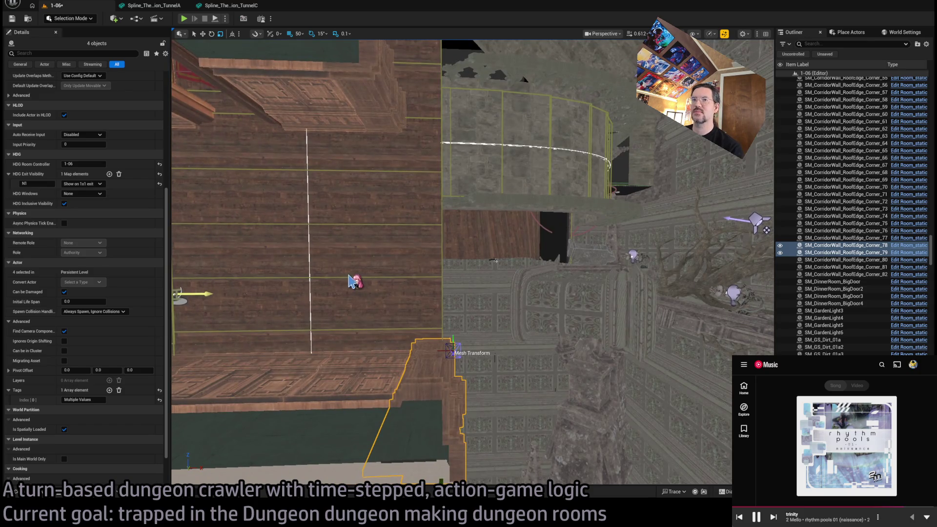
key(Tab)
Step: Look over the curved corridor wall and hide the roof-edge pieces with H
mouse_move(313, 213)
mouse_down()
mouse_move(458, 312)
mouse_move(371, 182)
mouse_up()
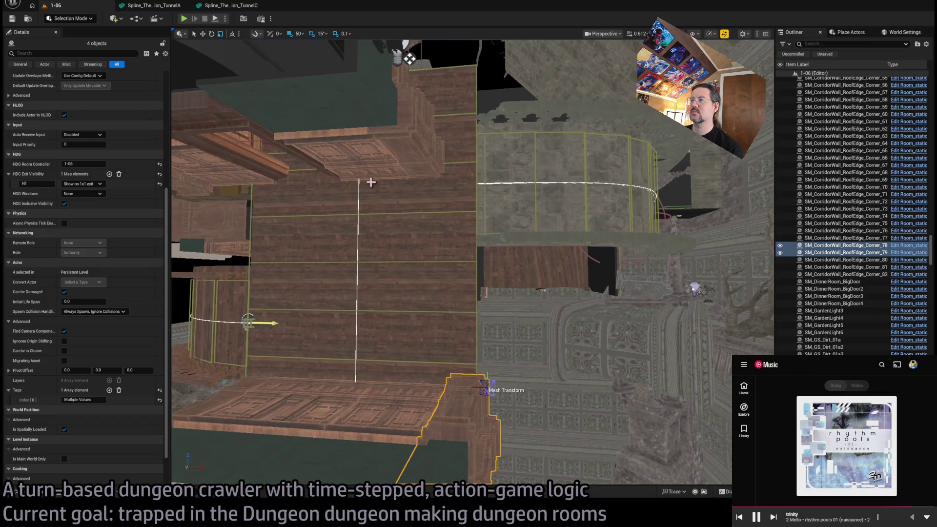
mouse_move(473, 255)
mouse_down()
mouse_move(646, 233)
mouse_move(602, 228)
mouse_move(682, 218)
mouse_move(722, 200)
mouse_move(693, 185)
mouse_up()
key(h)
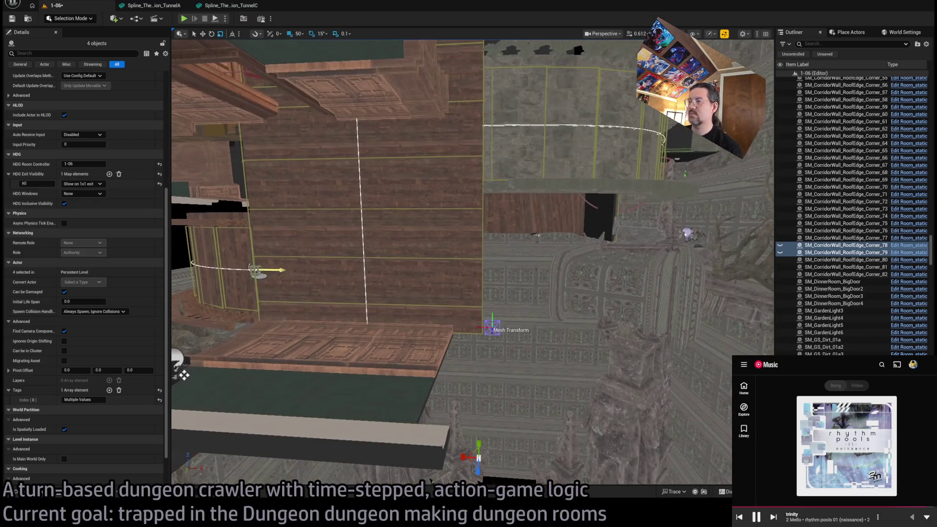
click(391, 365)
Step: Alt-drag a copy of the floor wall piece and swap its mesh to SM_CorridorWall_Corner_03
drag(395, 327, 487, 339)
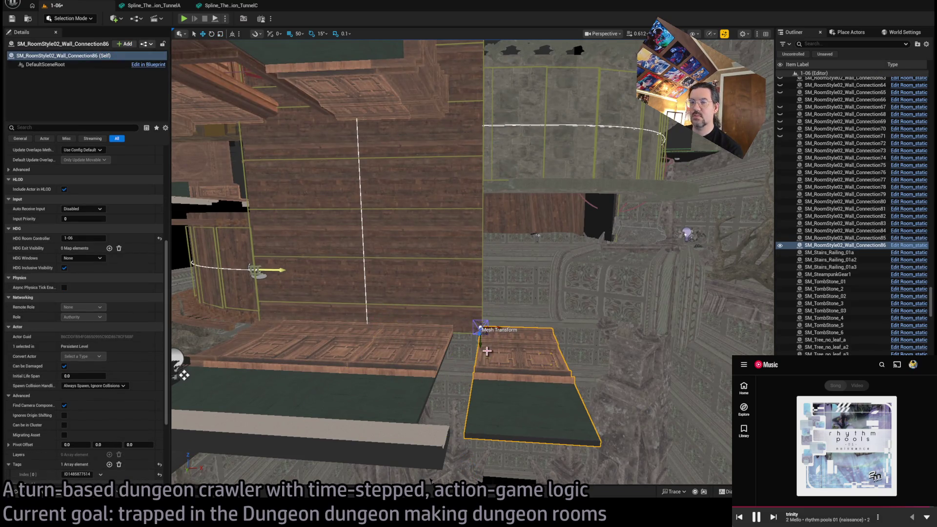
scroll(143, 344, up, 3)
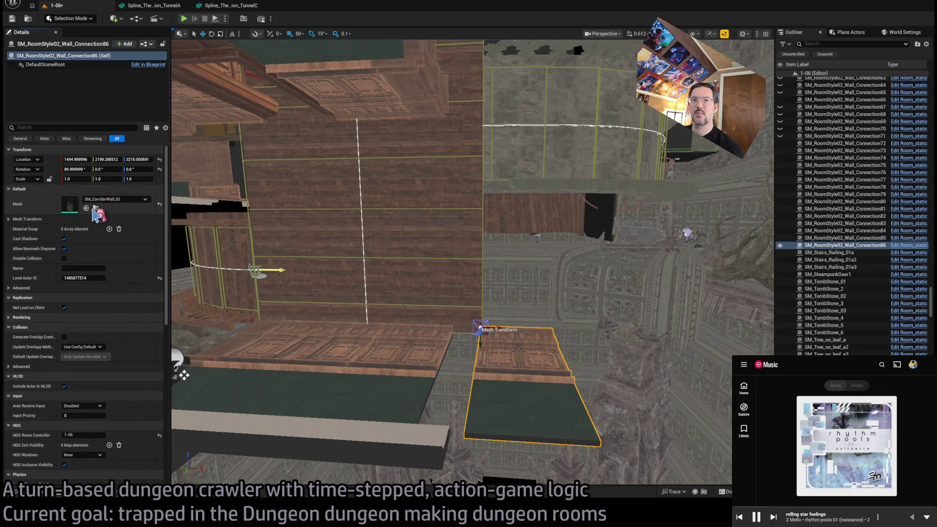
click(96, 208)
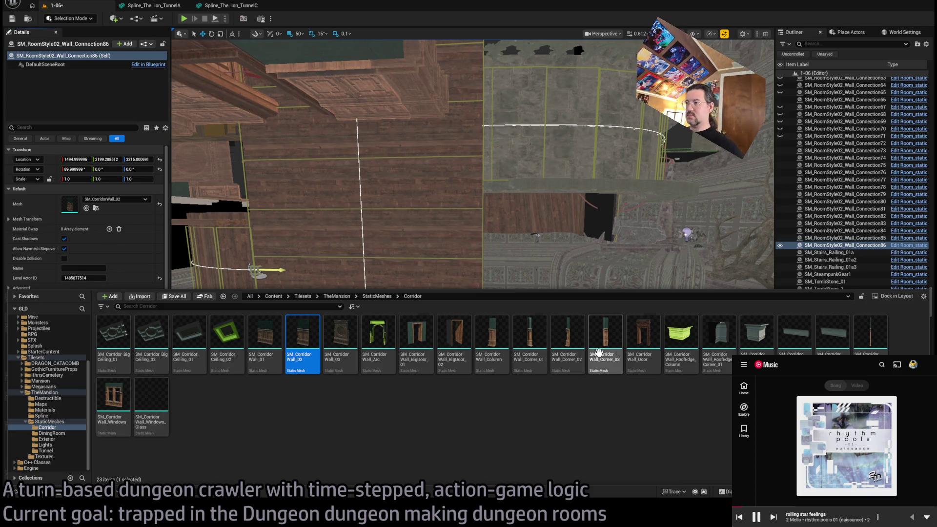
click(599, 352)
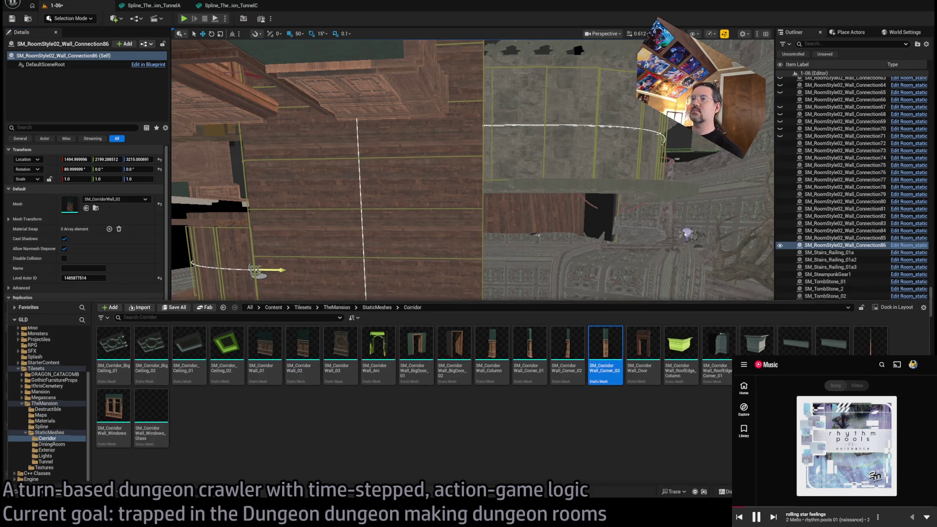
click(86, 208)
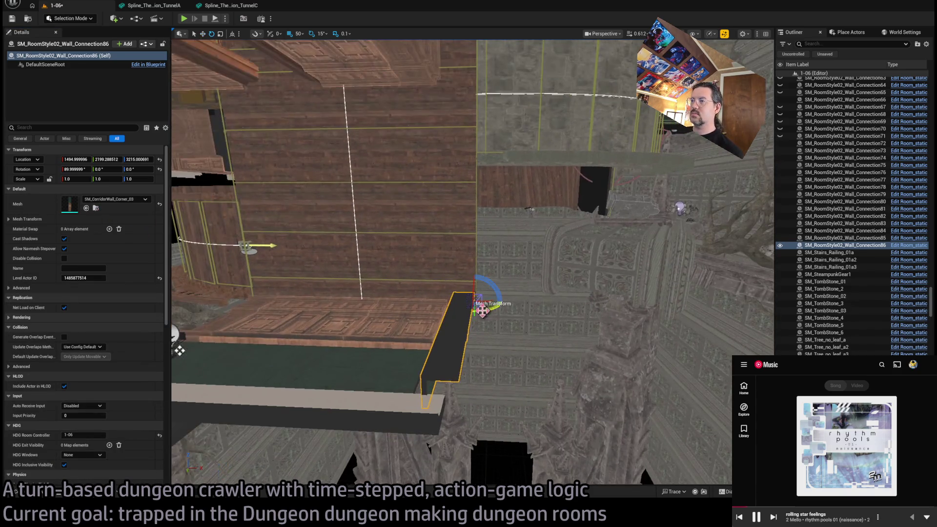
Step: Rotate the corner piece 180° and slide it 20 units along X
mouse_move(478, 297)
mouse_down()
mouse_move(489, 282)
mouse_move(428, 301)
mouse_move(444, 302)
mouse_up()
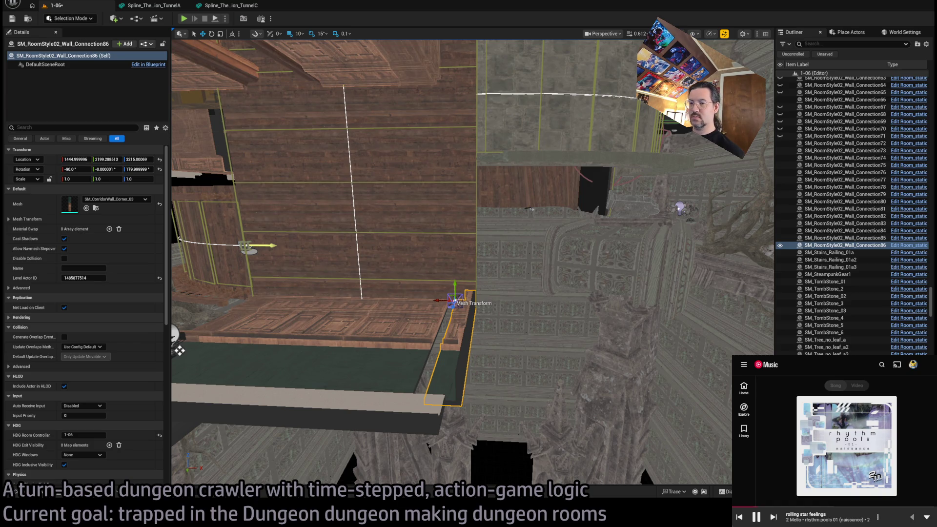
mouse_move(443, 301)
mouse_down()
mouse_move(420, 316)
mouse_move(325, 327)
mouse_move(361, 353)
mouse_move(385, 341)
mouse_move(422, 354)
mouse_move(471, 351)
mouse_move(458, 293)
mouse_move(458, 317)
mouse_up()
click(398, 380)
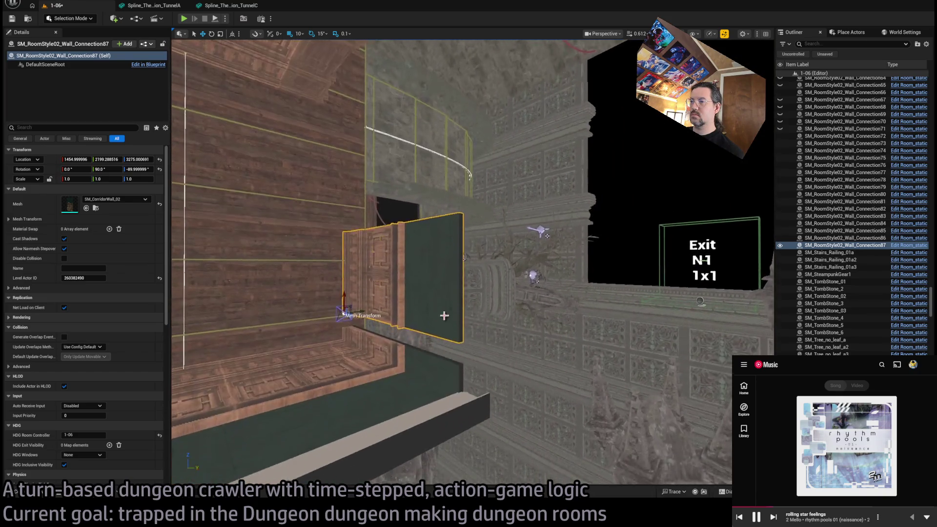
Step: Lower the new corridor wall 30 units with the Z gizmo
drag(345, 314, 183, 403)
drag(341, 254, 161, 350)
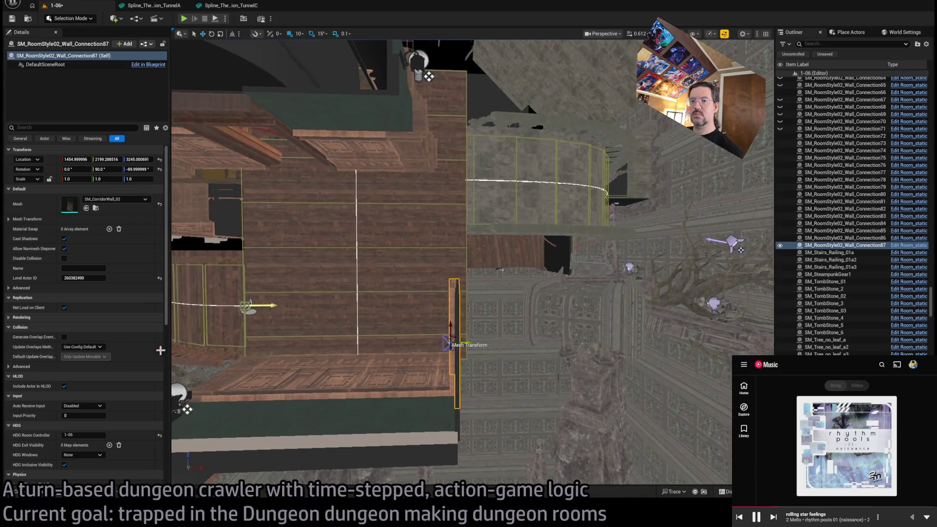
scroll(127, 458, down, 1)
Step: Add an N1 exit-visibility entry to the wall and its neighbouring wall piece
click(110, 421)
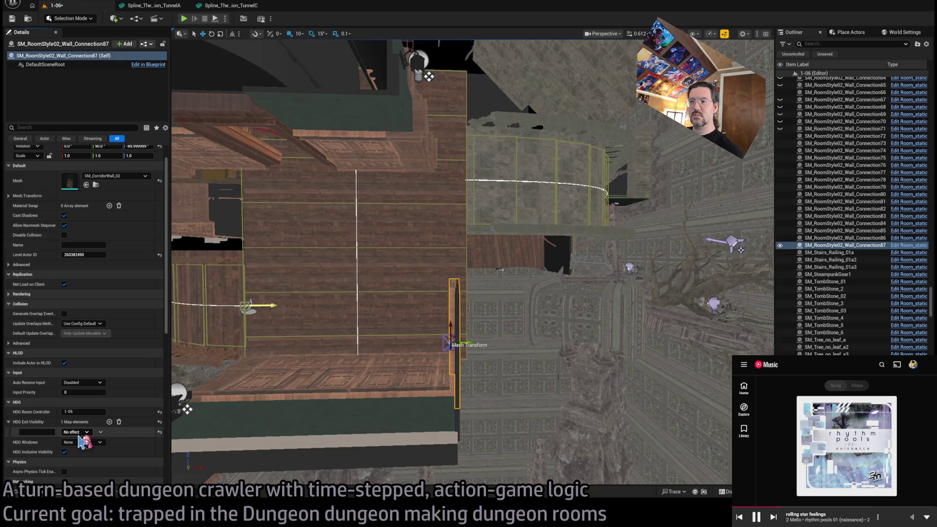
ctrl+click(455, 424)
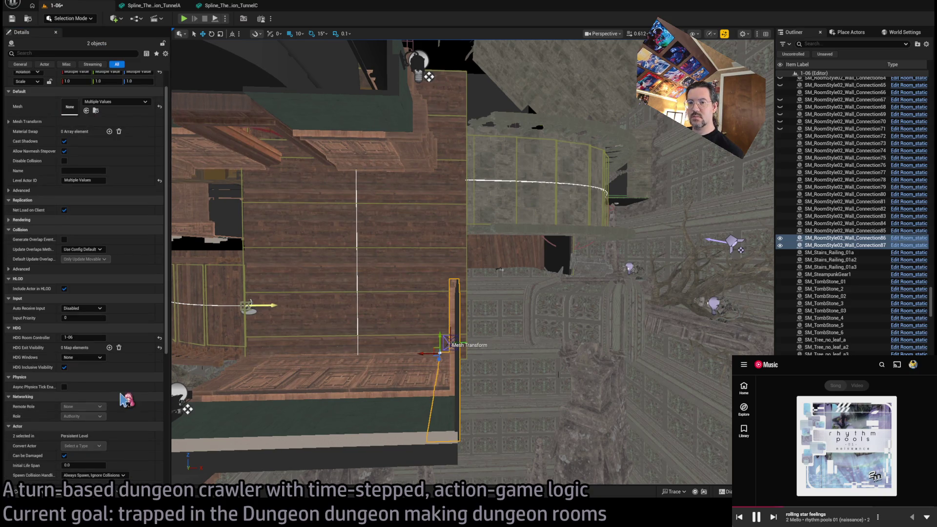
click(109, 347)
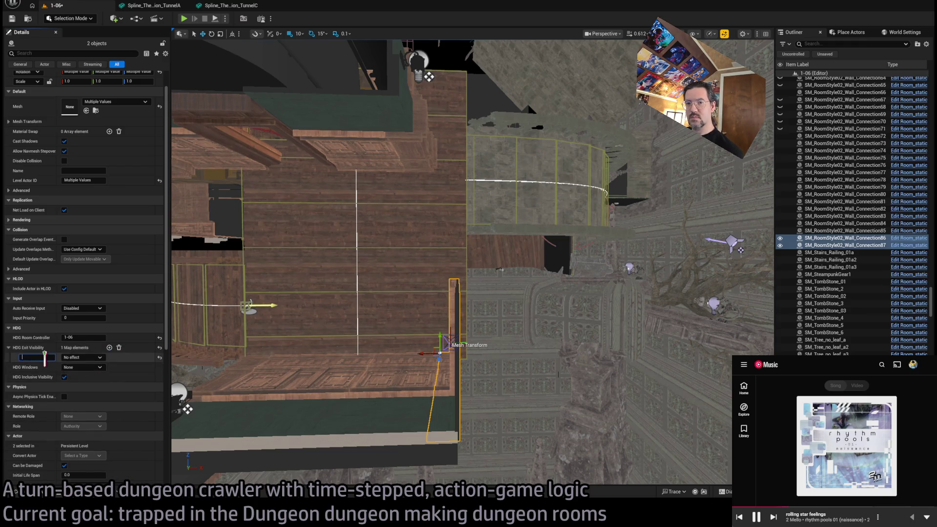
Step: Pick out the thin wall pieces Wall_Connection60, 86 and 87 among the overlapping meshes
mouse_move(268, 349)
mouse_down()
mouse_move(646, 264)
mouse_move(430, 398)
mouse_up()
click(430, 398)
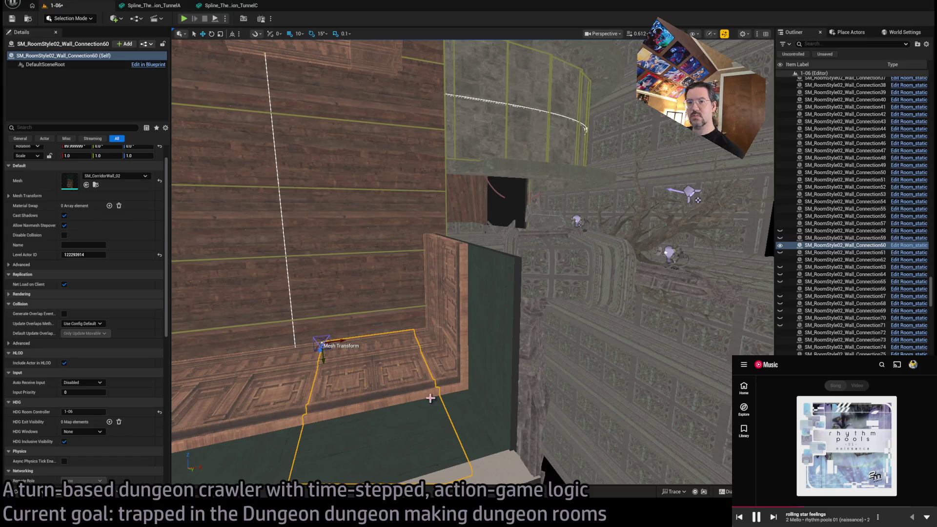
click(460, 363)
click(377, 390)
click(470, 369)
click(478, 320)
mouse_move(478, 320)
mouse_down()
mouse_move(487, 401)
mouse_move(474, 336)
mouse_move(480, 249)
mouse_move(470, 283)
mouse_move(438, 302)
mouse_move(415, 292)
mouse_up()
click(474, 433)
click(482, 312)
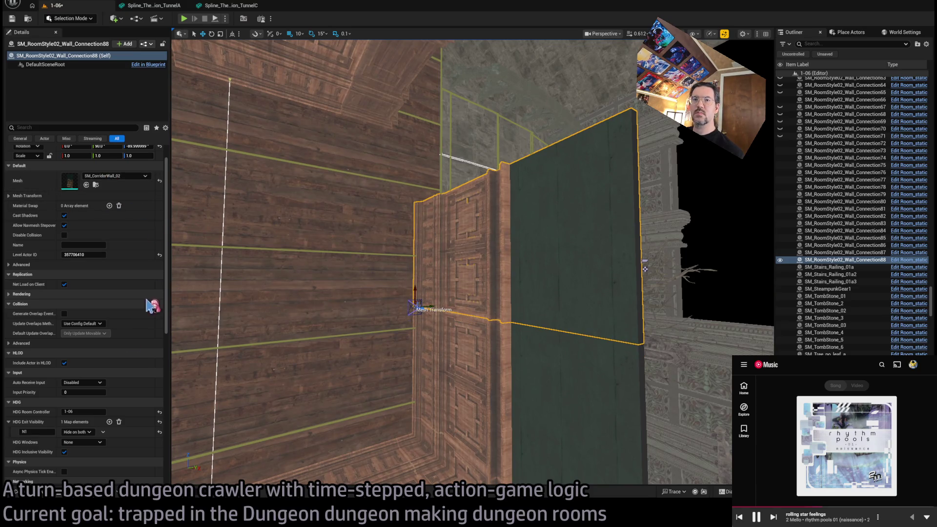
Step: Swap the wall piece's mesh to SM_CorridorWall_Column
click(95, 185)
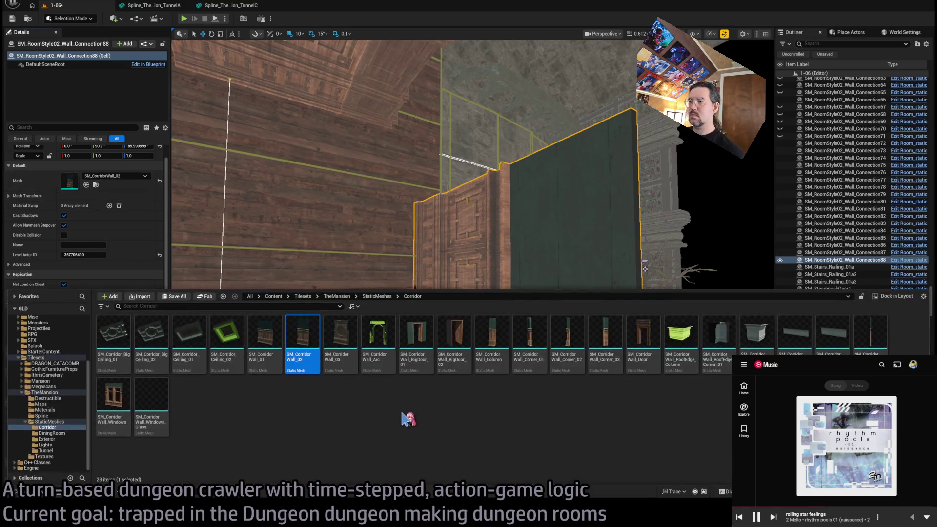
click(492, 337)
click(86, 185)
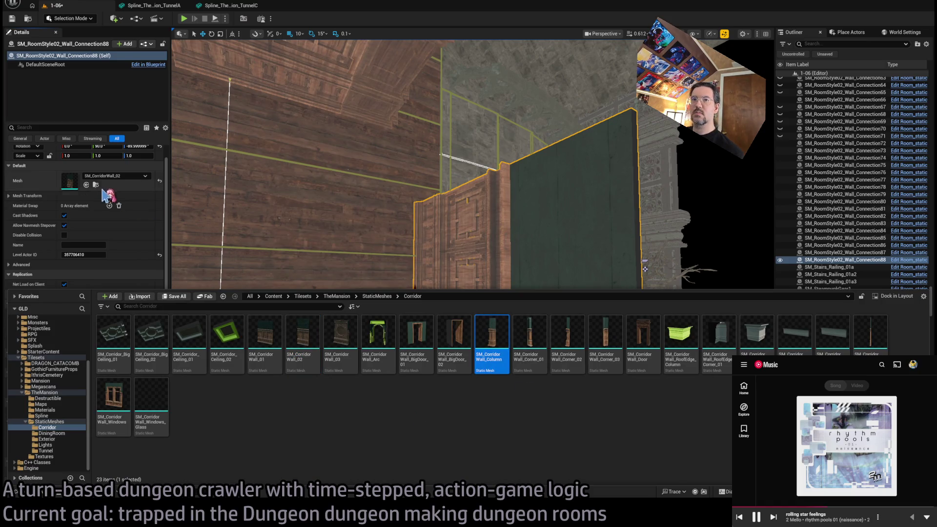
Step: Rotate the column around its vertical axis and move it into place along the wall
key(f)
key(e)
mouse_move(359, 291)
mouse_down()
mouse_move(344, 293)
mouse_move(337, 312)
mouse_up()
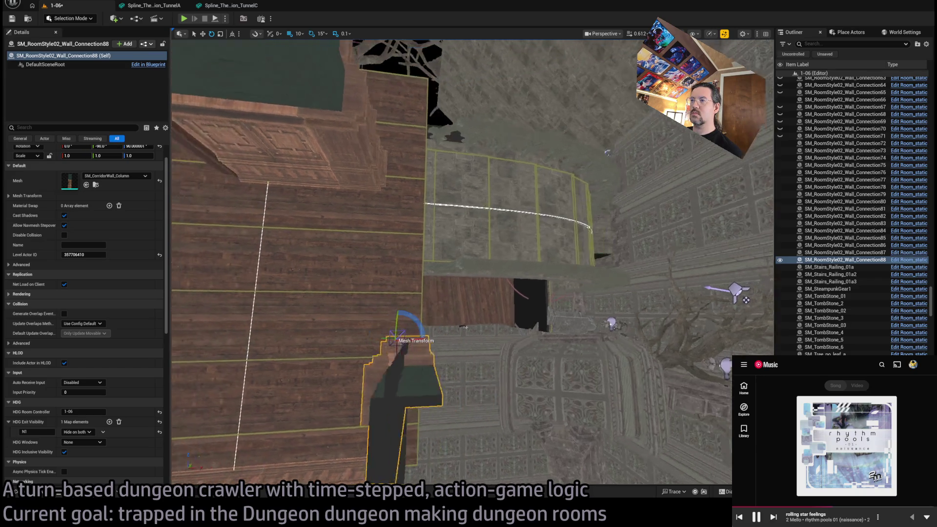
key(w)
drag(425, 346, 426, 293)
mouse_move(443, 109)
mouse_down()
mouse_move(424, 119)
mouse_move(413, 142)
mouse_up()
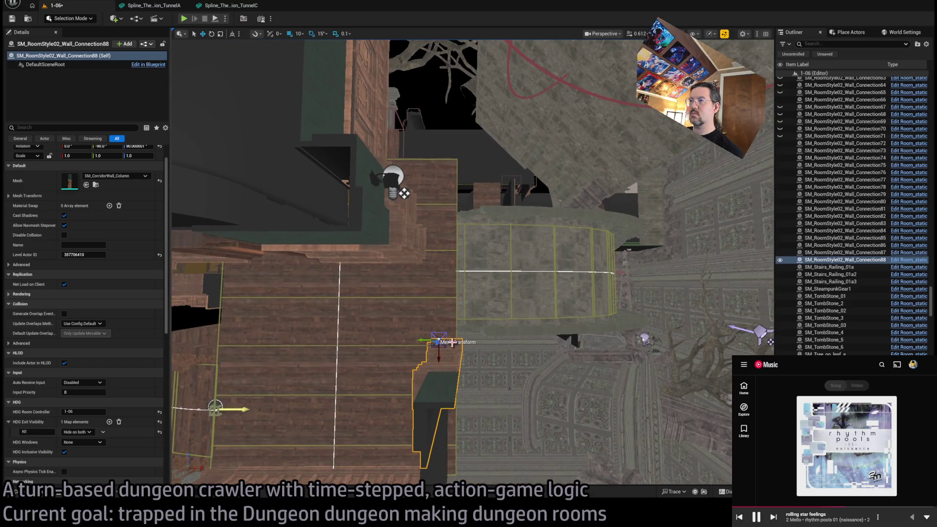
Step: Duplicate the column as a rotated copy and slide the copy to the right
drag(438, 373, 409, 325)
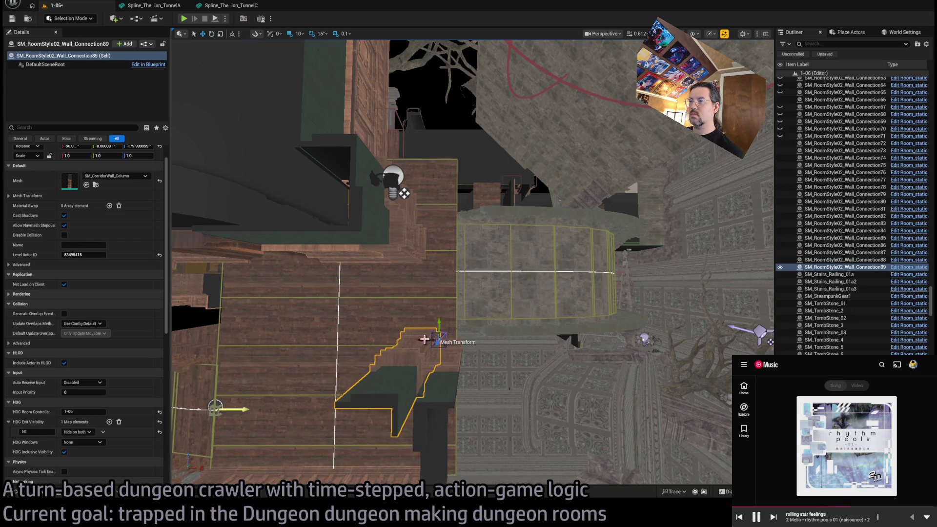
drag(424, 339, 485, 361)
mouse_move(404, 193)
mouse_down()
mouse_move(394, 220)
mouse_move(502, 328)
mouse_move(495, 308)
mouse_up()
Step: Swap Wall_Connection88's mesh to SM_CorridorWall_Corner_02 and lower it to Z 3435
click(459, 292)
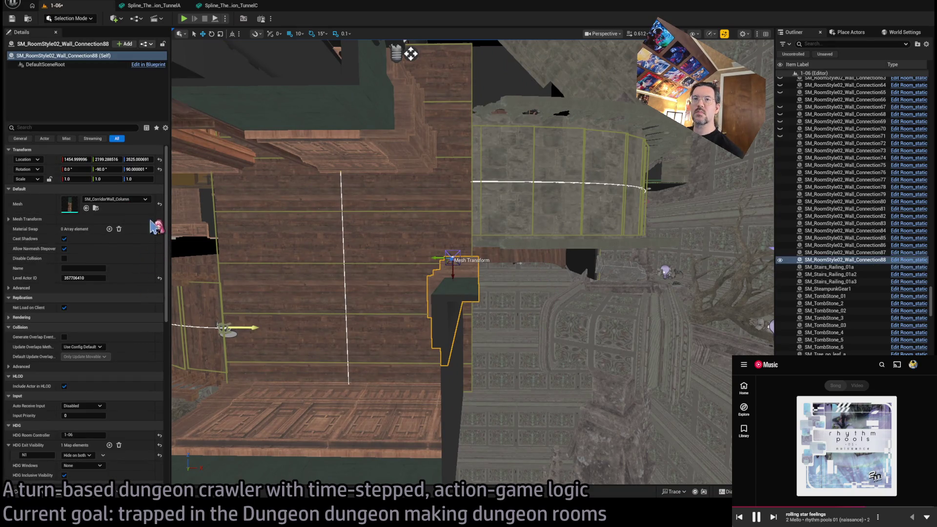
click(502, 291)
click(532, 303)
click(464, 337)
click(468, 331)
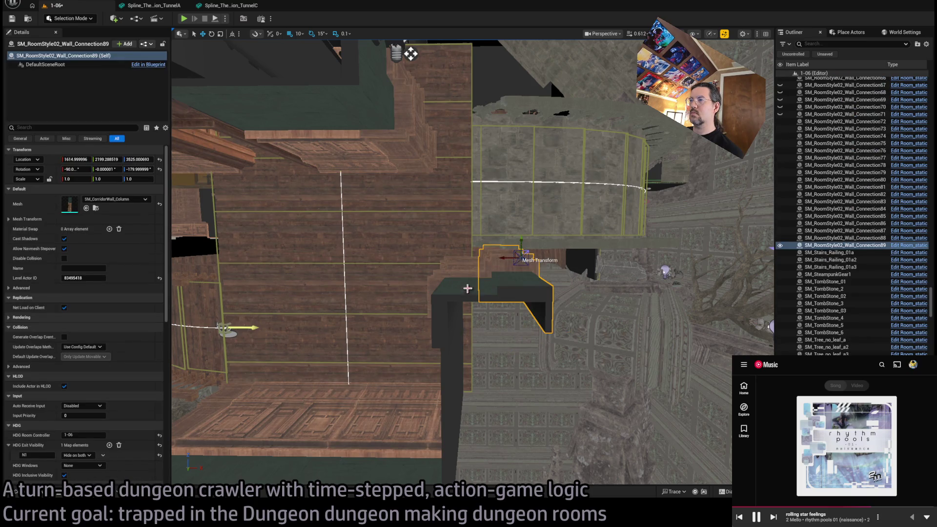
click(467, 288)
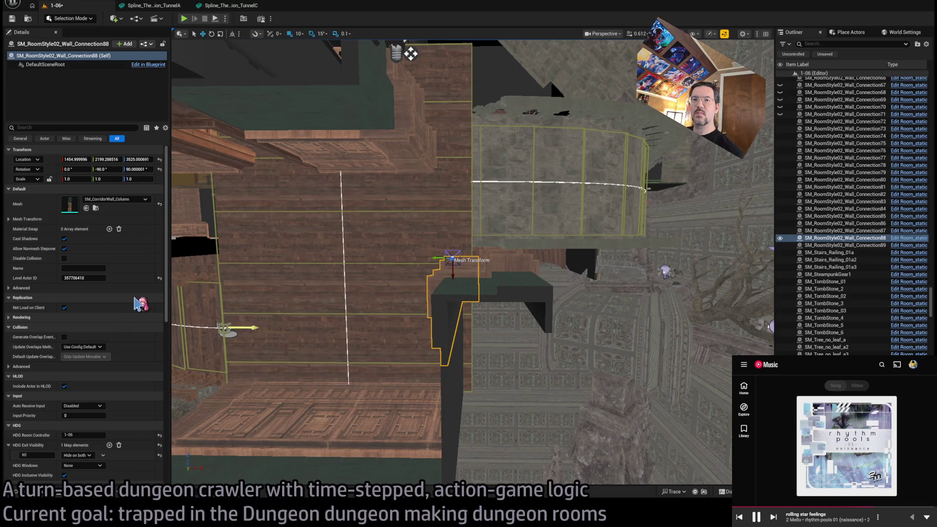
key(ctrl+z)
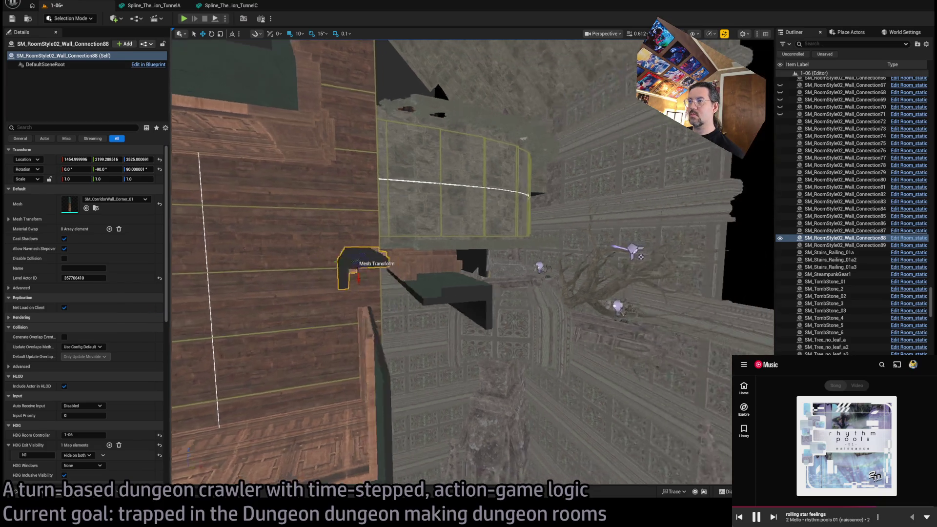
key(ctrl+space)
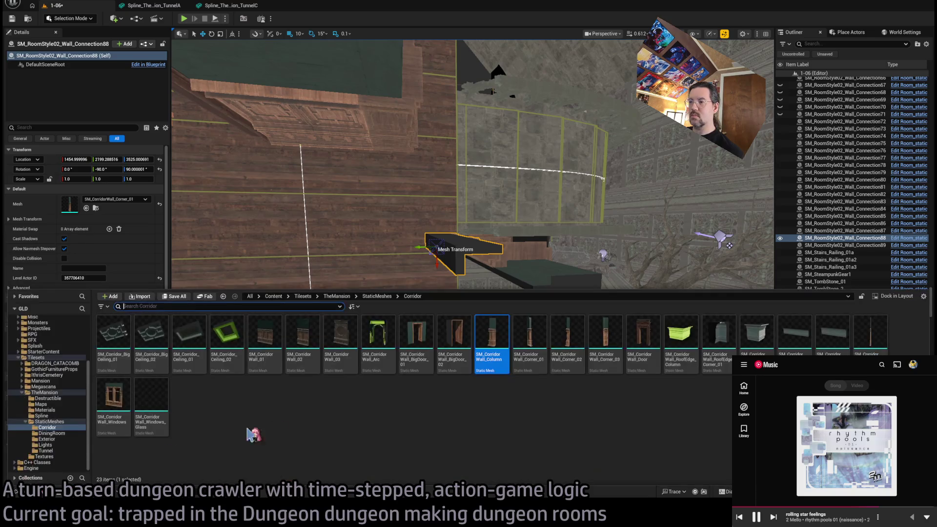
click(568, 339)
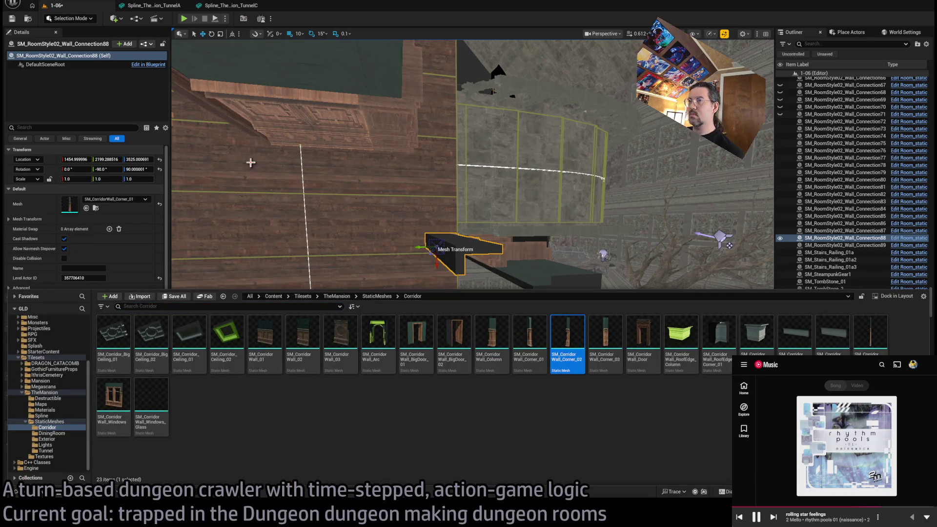
click(87, 208)
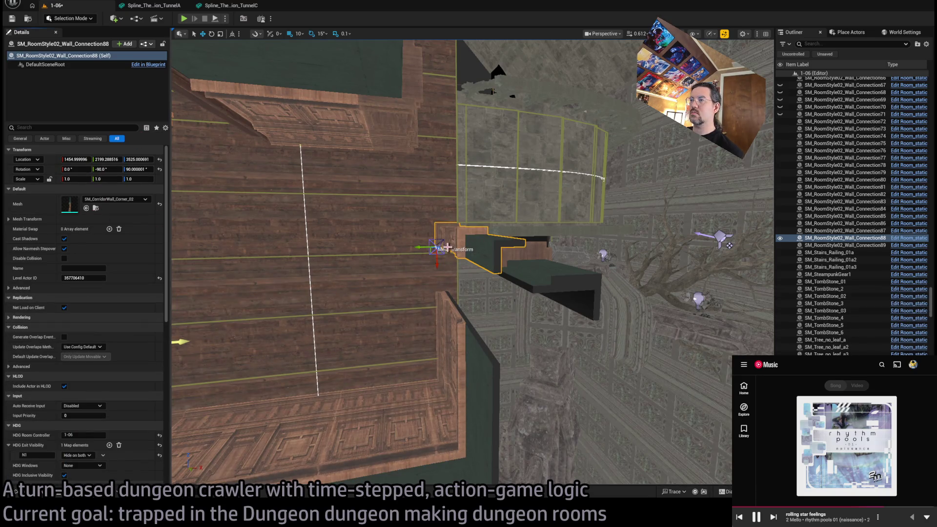
drag(437, 264, 445, 301)
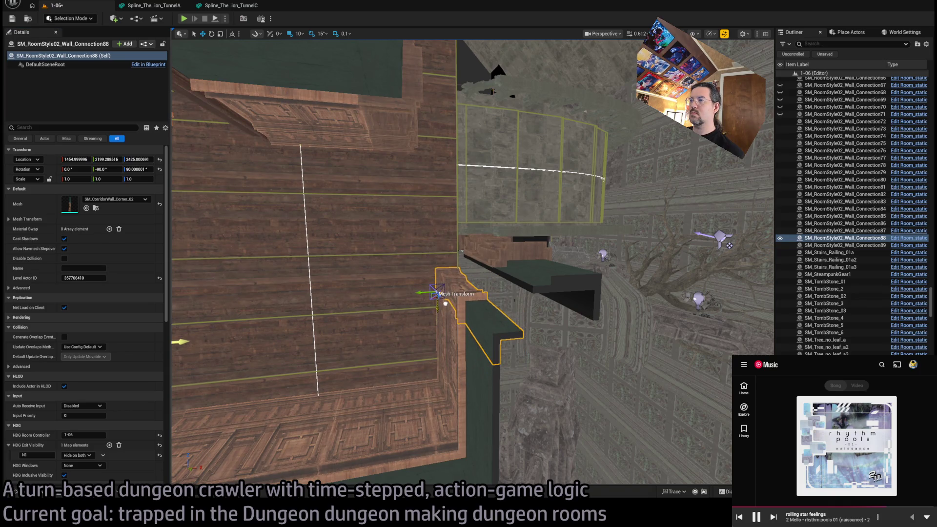
Step: Duplicate Wall_Connection89 with a 90° rotation to create Wall_Connection90
click(504, 279)
scroll(504, 237, up, 3)
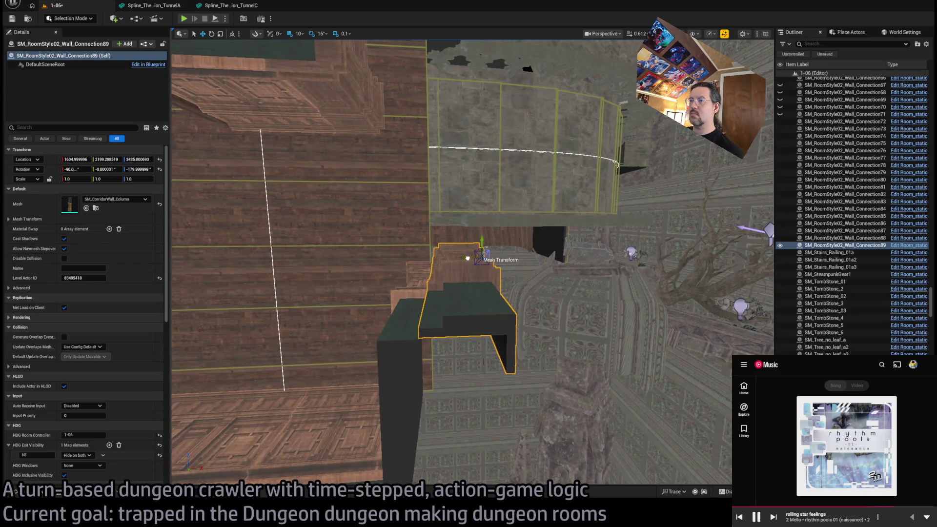
key(d)
mouse_move(456, 273)
mouse_down()
mouse_move(190, 397)
mouse_move(184, 383)
mouse_move(245, 320)
mouse_move(371, 55)
mouse_move(328, 184)
mouse_move(412, 192)
mouse_move(350, 142)
mouse_move(303, 83)
mouse_move(421, 117)
mouse_up()
mouse_move(544, 311)
mouse_down()
mouse_move(517, 275)
mouse_move(521, 352)
mouse_move(532, 342)
mouse_move(532, 181)
mouse_up()
click(350, 380)
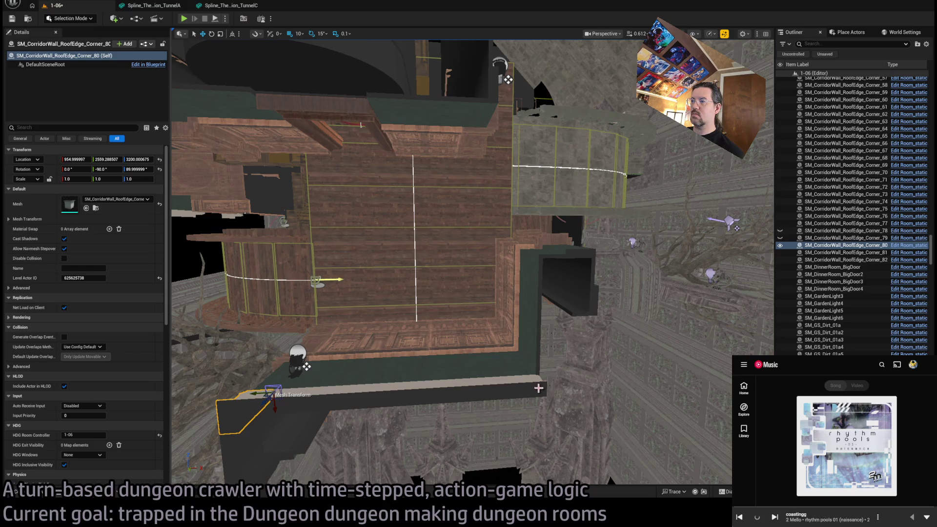
Step: Alt-drag a copy of RoofEdge_Corner_82 along X and set its Y scale to 1
click(484, 403)
drag(523, 382, 533, 381)
click(107, 179)
text(1)
key(Return)
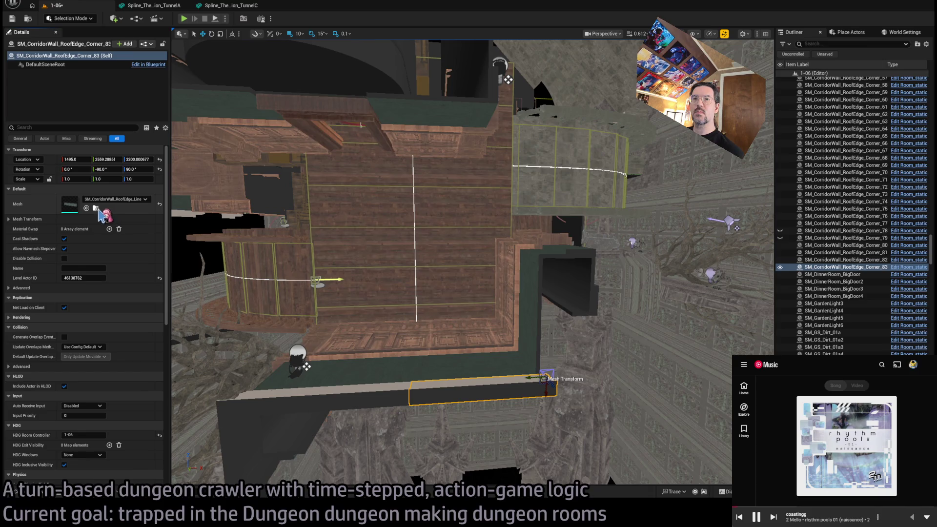
Step: Switch the copy's mesh to SM_CorridorWall_RoofEdge_Corner and move it to X 1445
click(95, 208)
drag(634, 273, 554, 268)
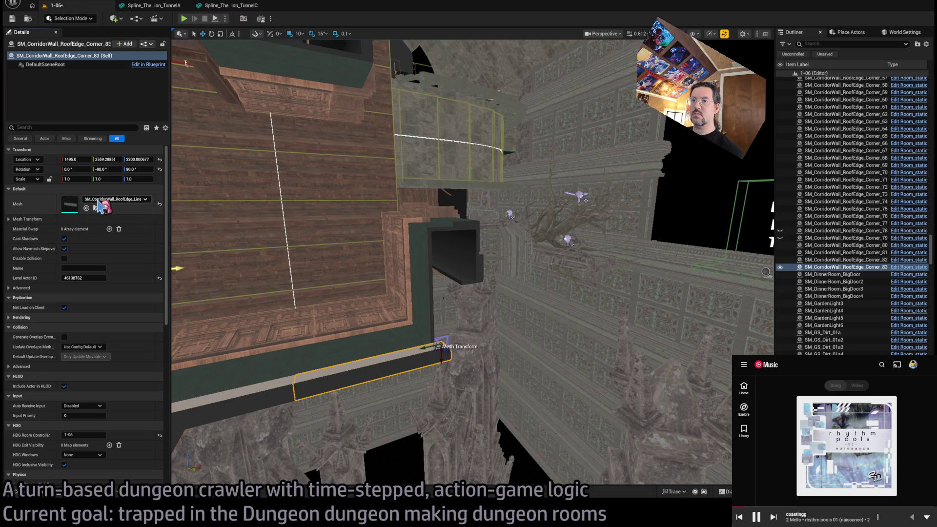
click(41, 495)
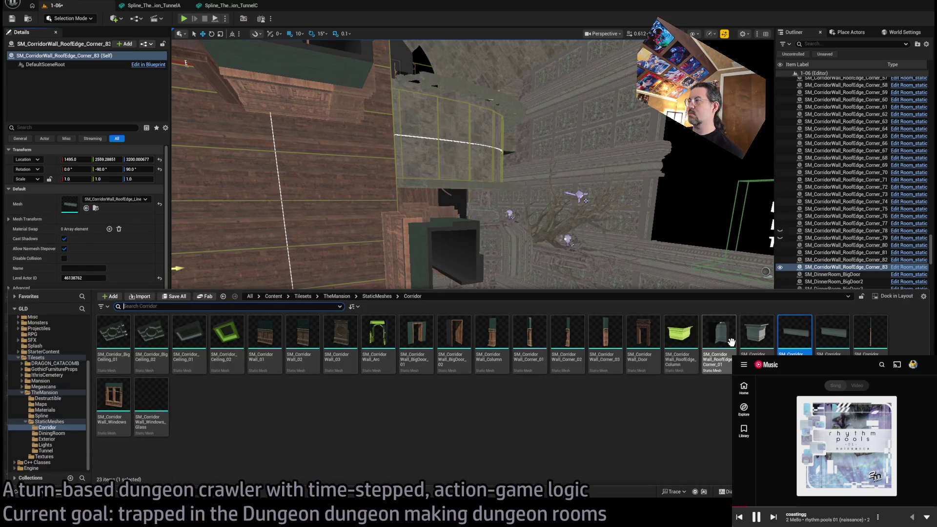
click(87, 209)
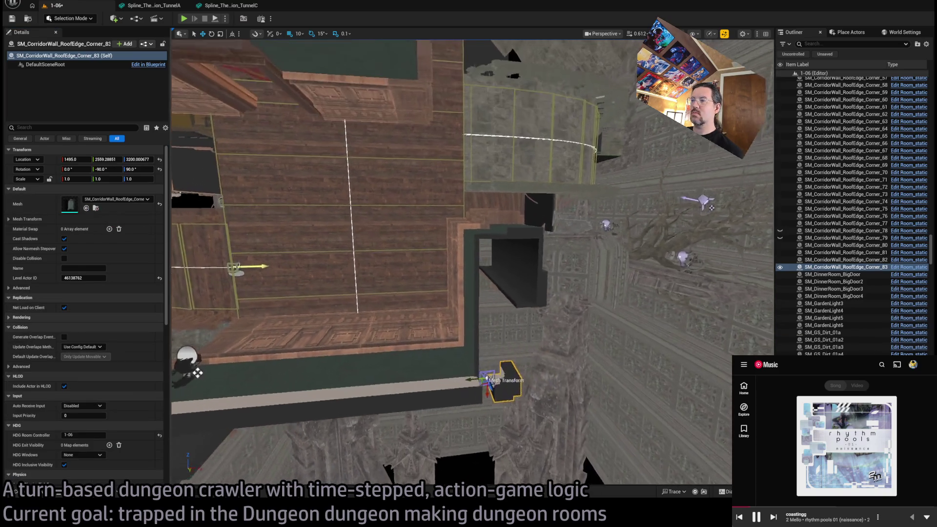
drag(486, 388, 446, 394)
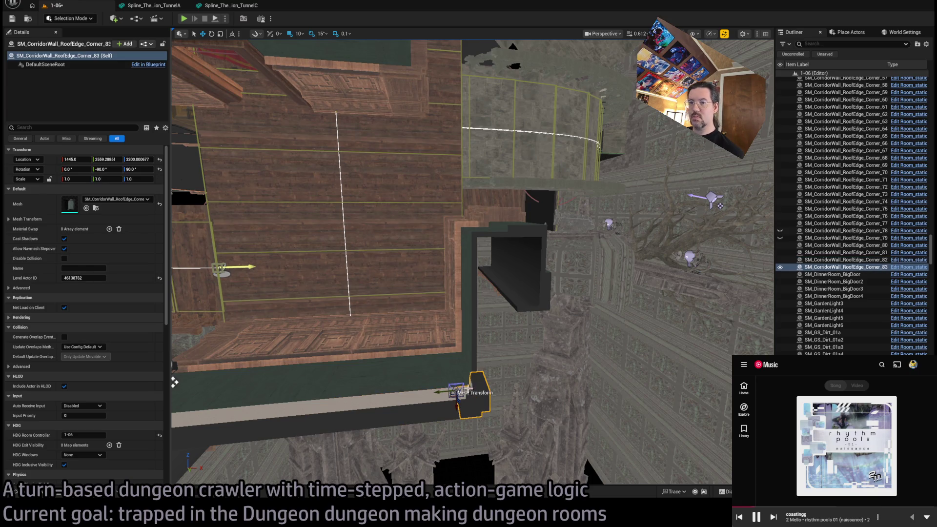
Step: Duplicate the small Corner_83 corner piece and move the copy along the wall
click(525, 236)
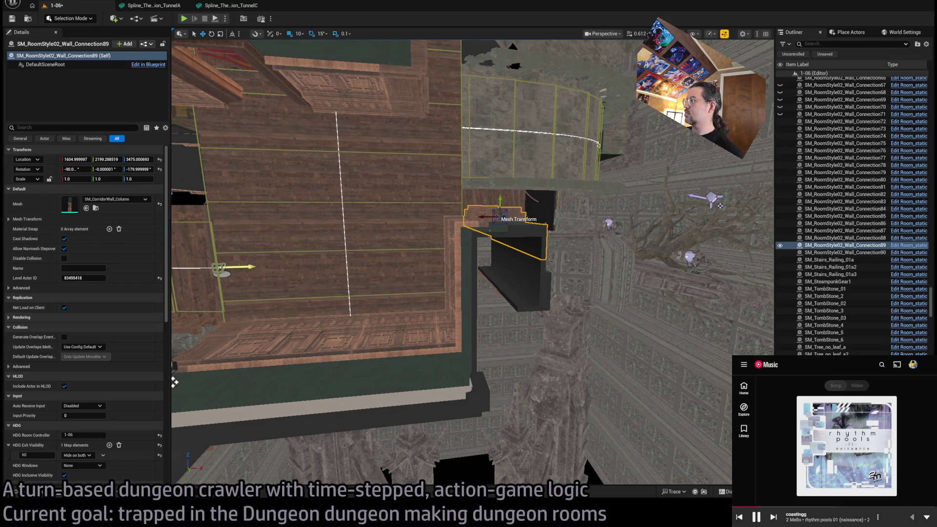
key(ctrl+z)
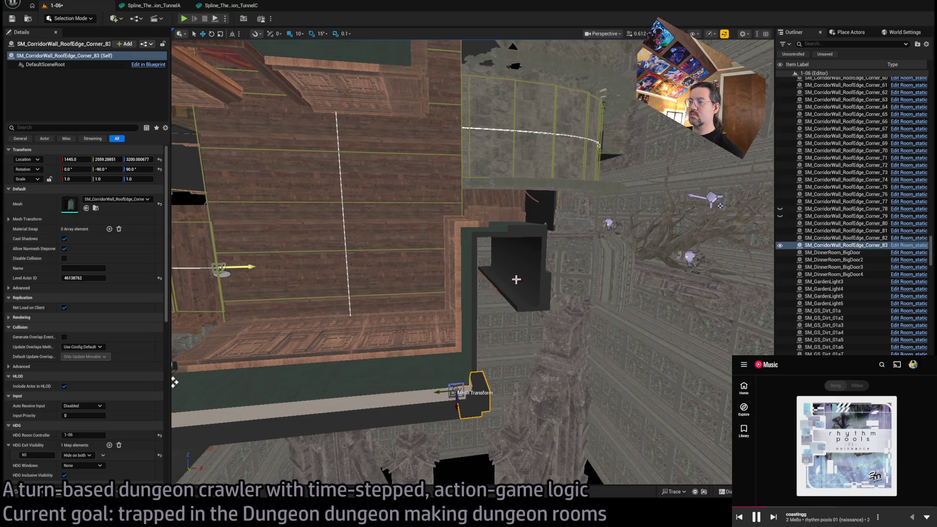
click(396, 406)
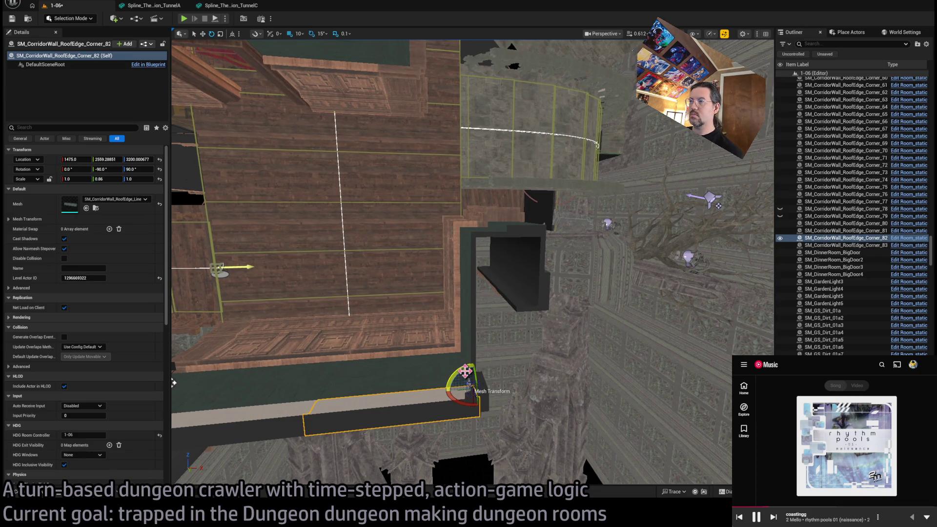
click(481, 395)
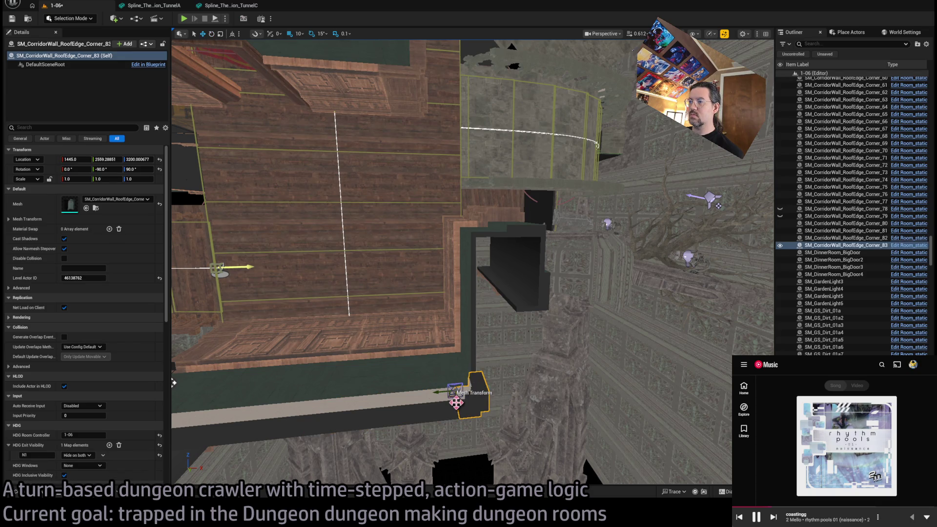
alt+drag(455, 402, 454, 351)
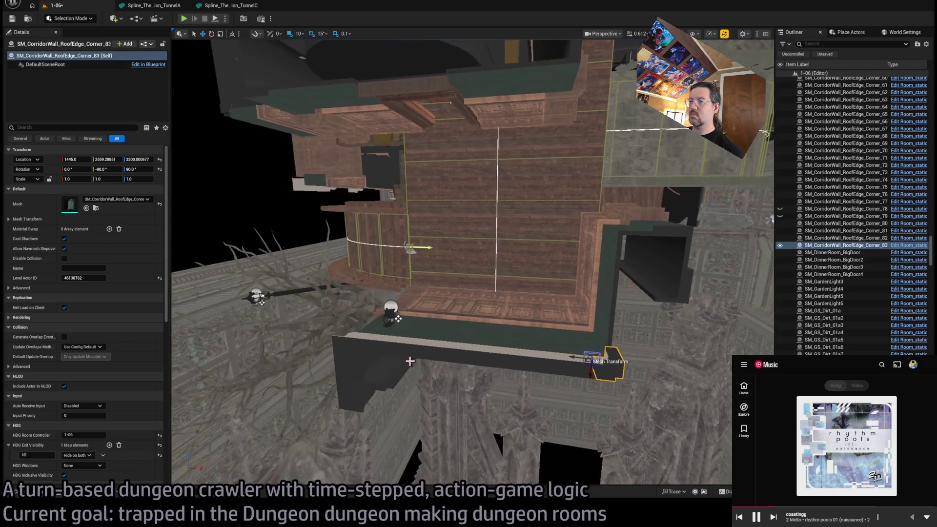
click(362, 345)
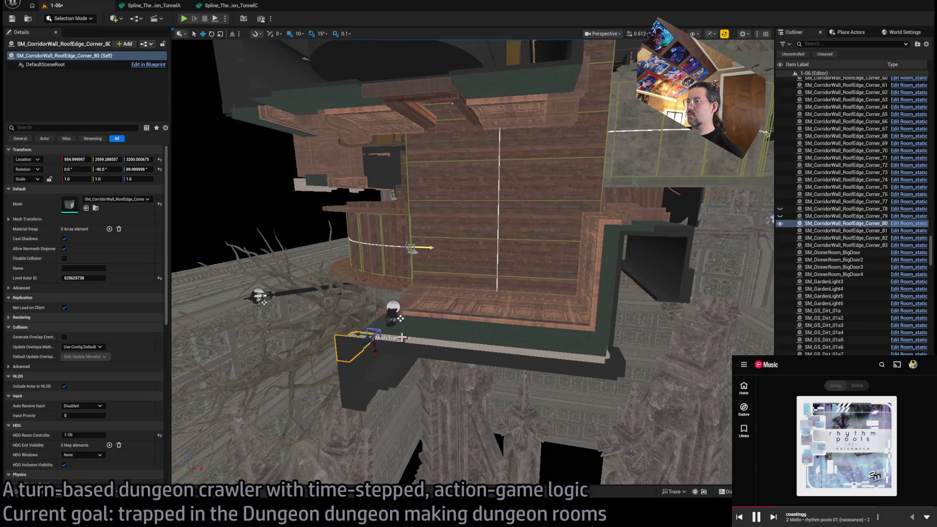
Step: Raise roof-edge corner Corner_84 to Z 3470
click(619, 356)
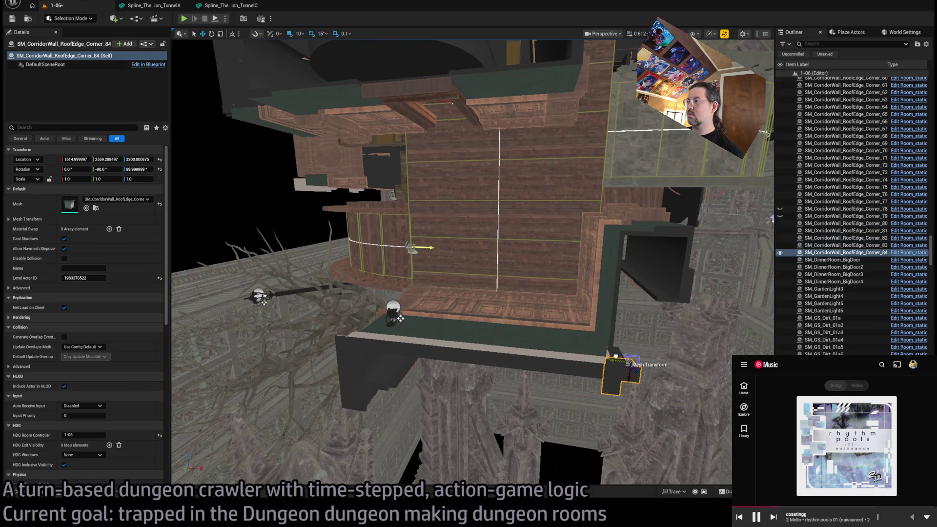
drag(633, 378, 634, 336)
key(f)
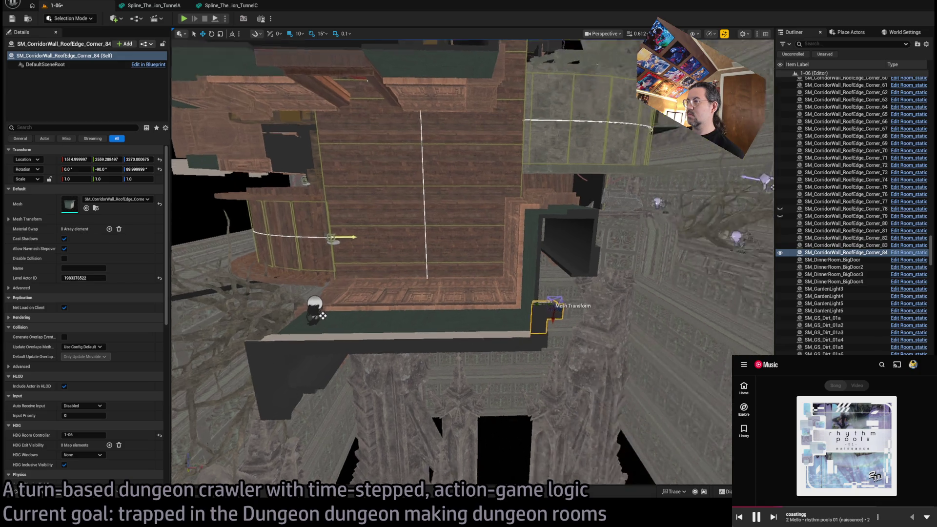
mouse_move(517, 286)
mouse_down()
mouse_move(195, 310)
mouse_move(238, 314)
mouse_up()
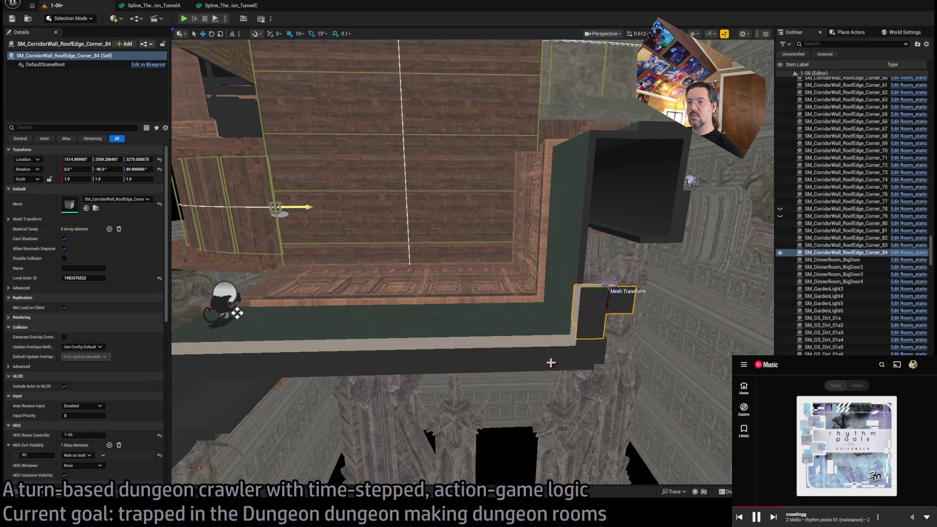
mouse_move(609, 303)
mouse_down()
mouse_move(619, 130)
mouse_move(512, 141)
mouse_move(470, 195)
mouse_up()
drag(474, 316, 485, 278)
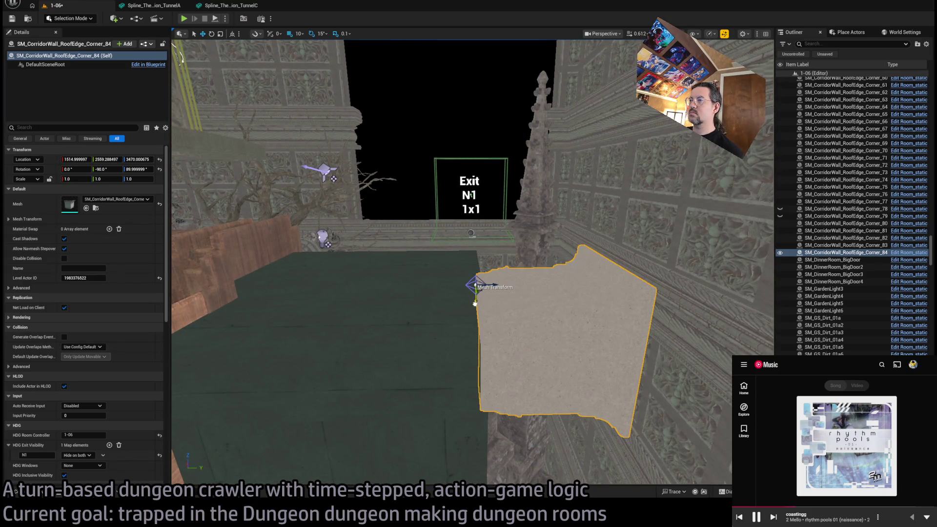
Step: Lower roof-edge corner Corner_86 to Z 3340
mouse_move(368, 180)
mouse_down()
mouse_move(428, 294)
mouse_move(420, 281)
mouse_move(462, 320)
mouse_move(364, 88)
mouse_up()
mouse_move(463, 369)
mouse_down()
mouse_move(491, 350)
mouse_move(452, 310)
mouse_move(414, 319)
mouse_up()
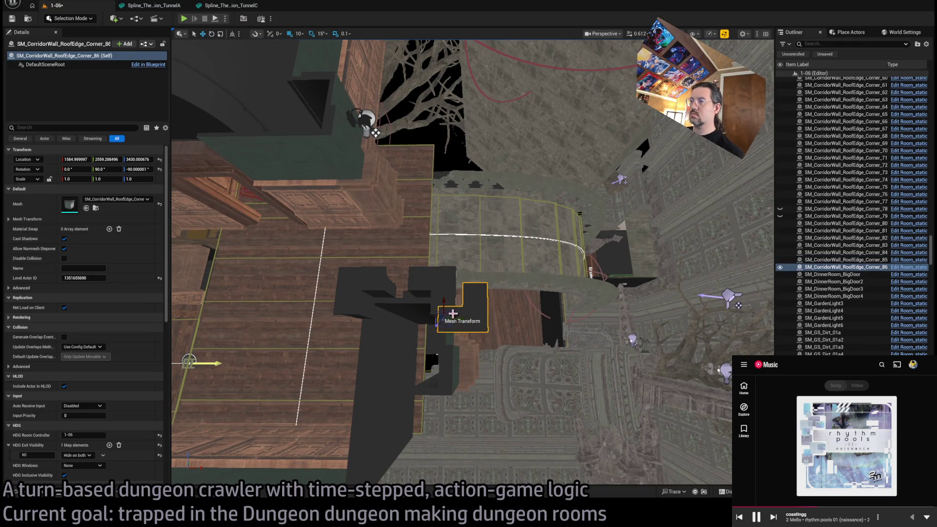
mouse_move(421, 356)
mouse_down()
mouse_move(420, 375)
mouse_move(383, 349)
mouse_move(472, 313)
mouse_up()
ctrl+click(483, 283)
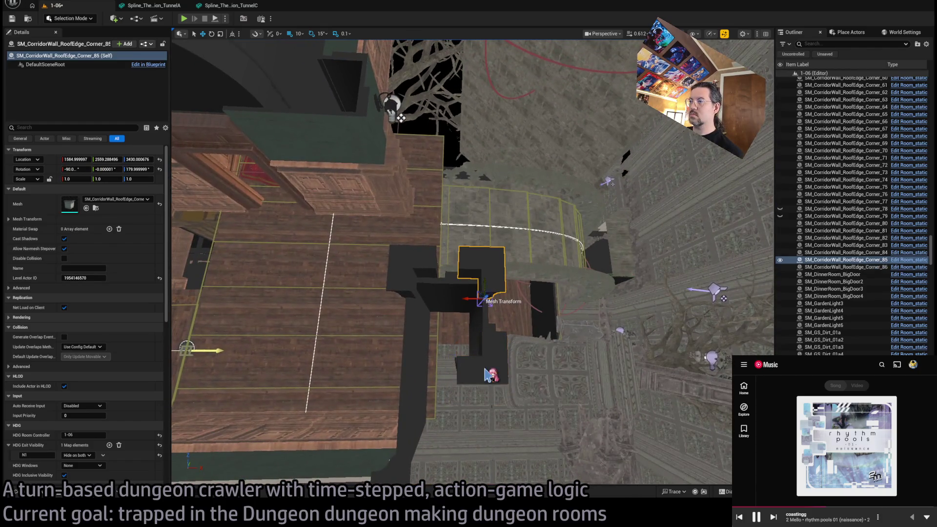
click(473, 363)
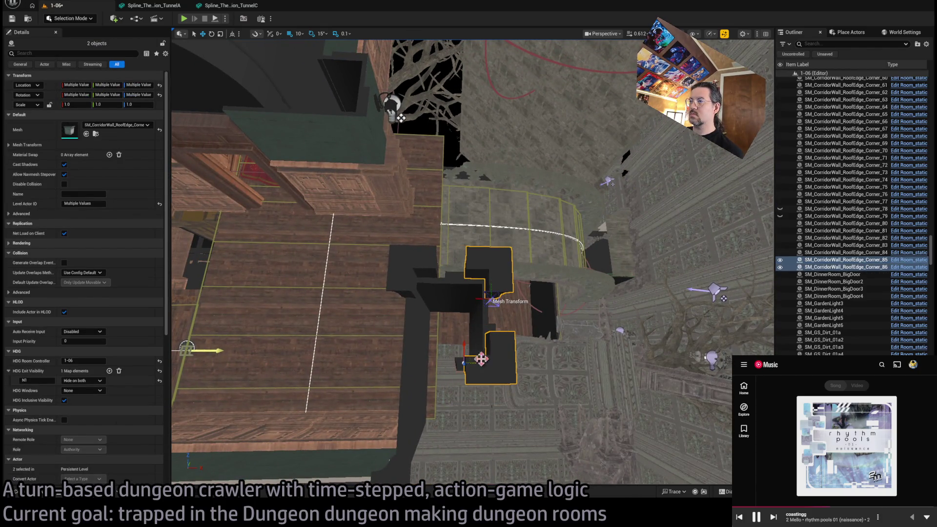
mouse_move(474, 363)
mouse_down()
mouse_move(444, 349)
mouse_move(583, 311)
mouse_up()
drag(494, 322, 529, 280)
click(488, 363)
click(512, 253)
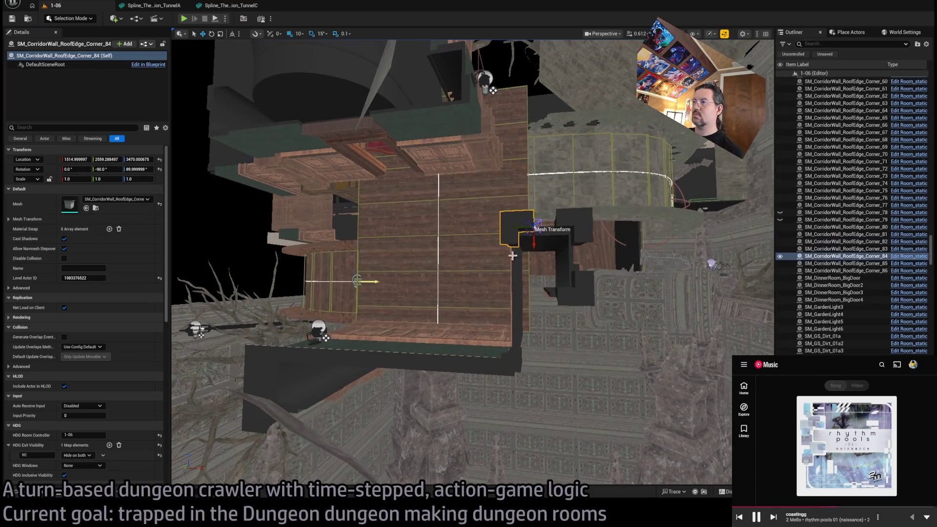
Step: Duplicate Corner_84, swap the copy to RoofEdge_Line, turn it 90° and shift it left and down
alt+drag(534, 248, 534, 253)
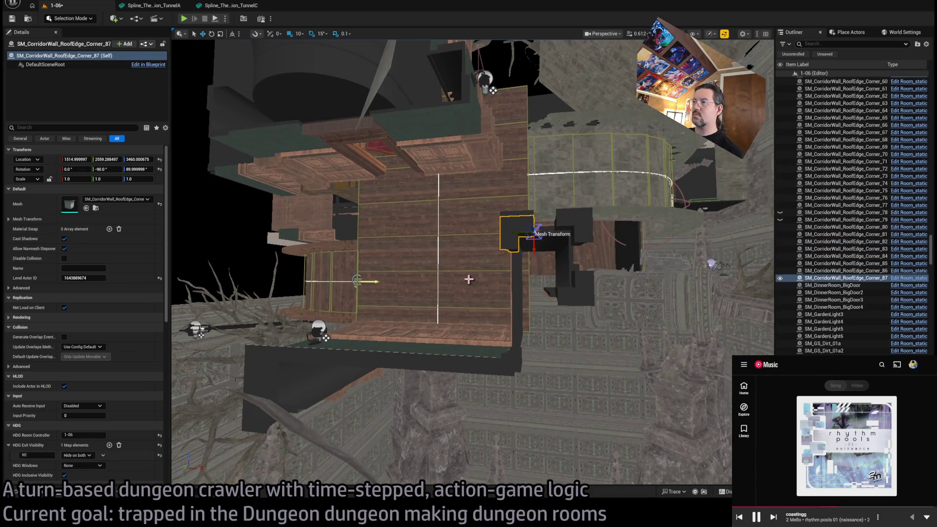
click(95, 208)
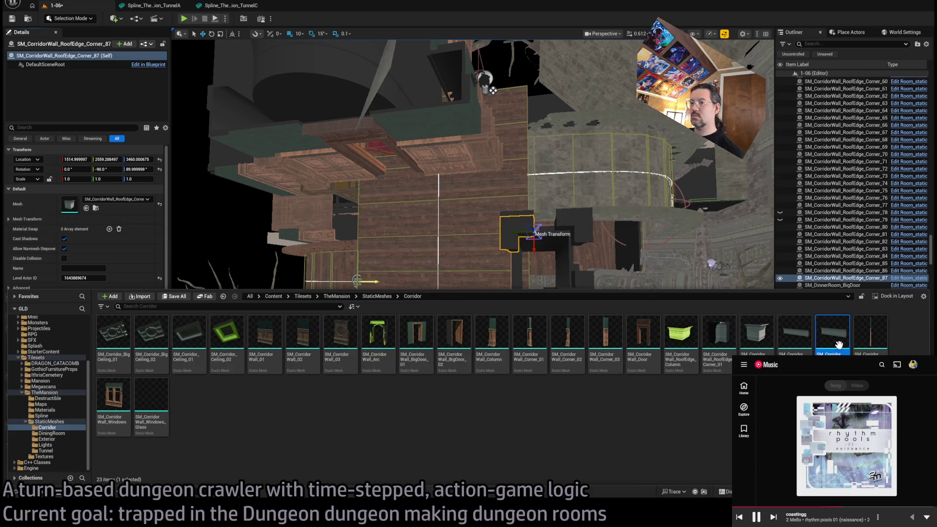
click(86, 209)
drag(525, 237, 542, 257)
scroll(542, 256, up, 3)
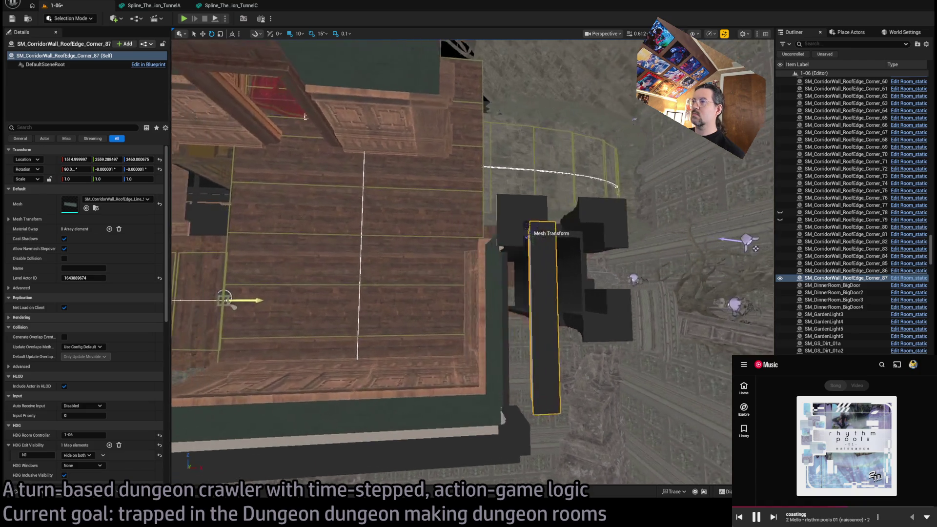
scroll(529, 234, up, 2)
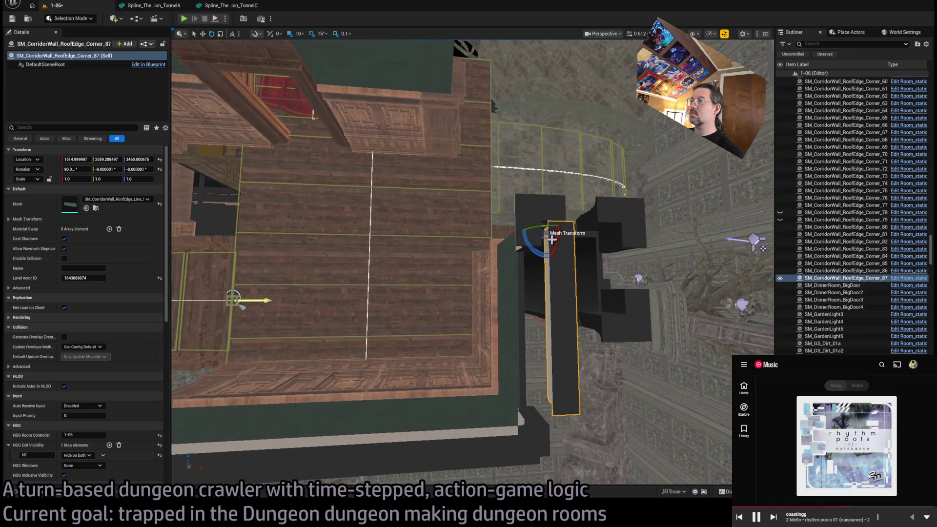
drag(552, 237, 525, 259)
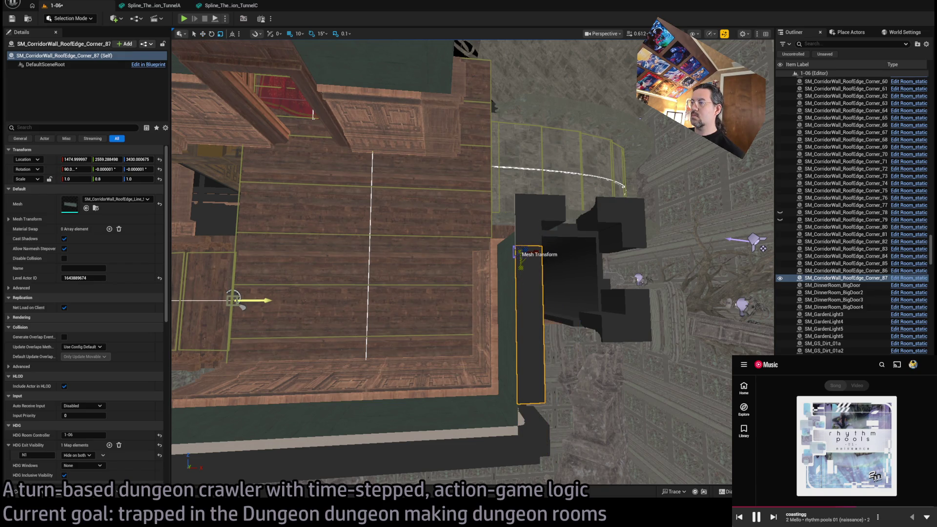
key(f)
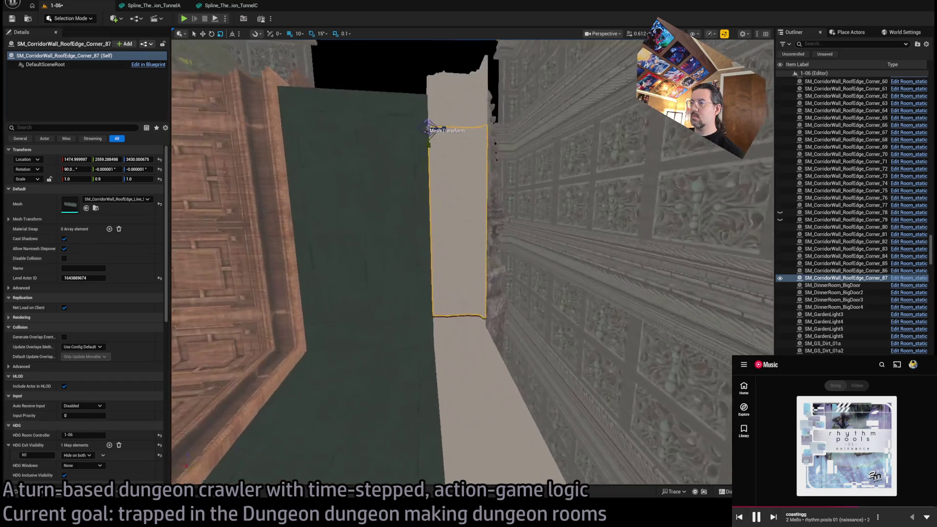
Step: Widen the piece's Y scale to 0.91 and add a flat-lying copy, Corner_88
drag(112, 179, 113, 179)
mouse_move(175, 203)
mouse_down()
mouse_move(514, 261)
mouse_move(502, 292)
mouse_up()
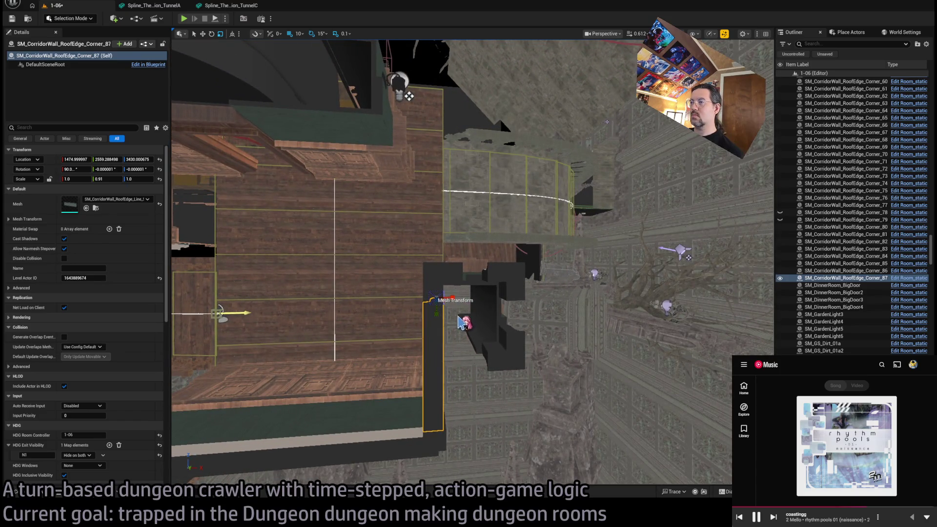
mouse_move(437, 279)
mouse_down()
mouse_move(453, 298)
mouse_move(448, 317)
mouse_move(437, 302)
mouse_move(481, 276)
mouse_move(476, 283)
mouse_move(458, 275)
mouse_up()
key(Right)
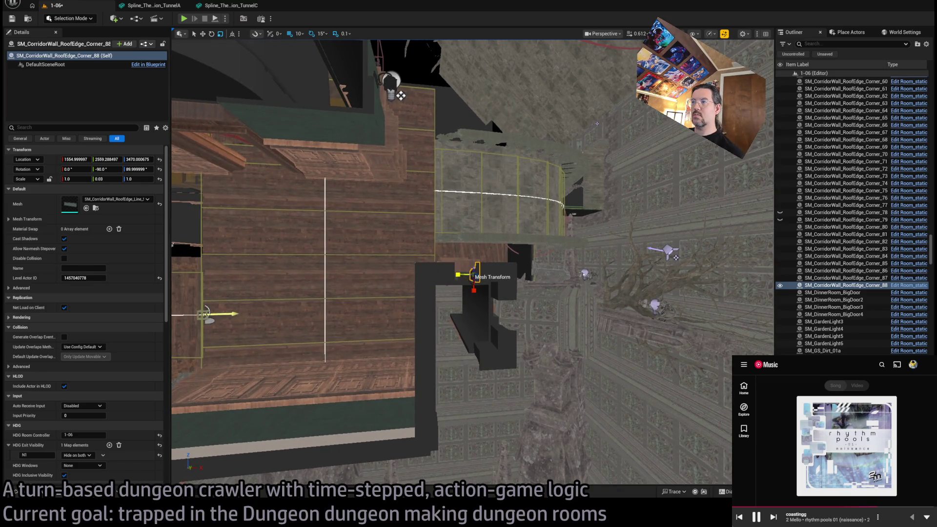
Step: Set Corner_88's Y scale to 0.182 to close the seam
mouse_move(401, 96)
mouse_down()
mouse_move(401, 230)
mouse_move(400, 214)
mouse_up()
text(0.18)
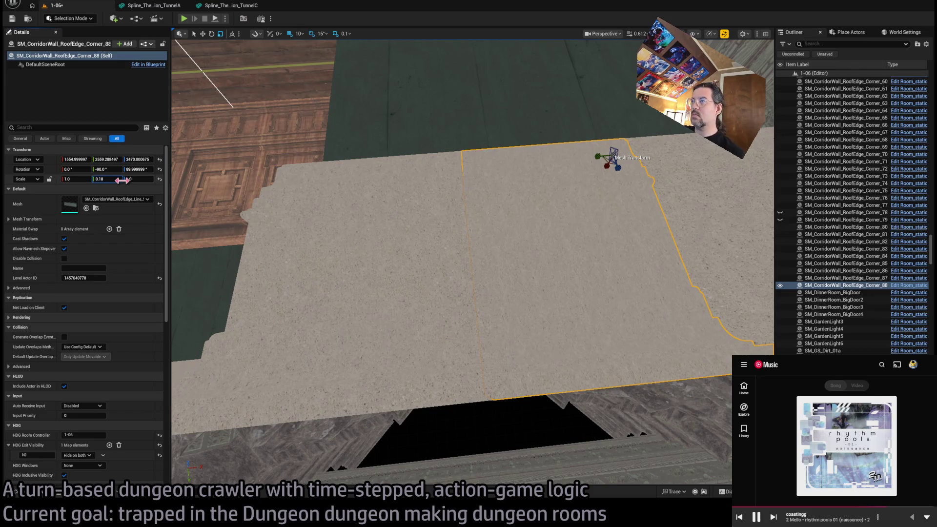
key(Return)
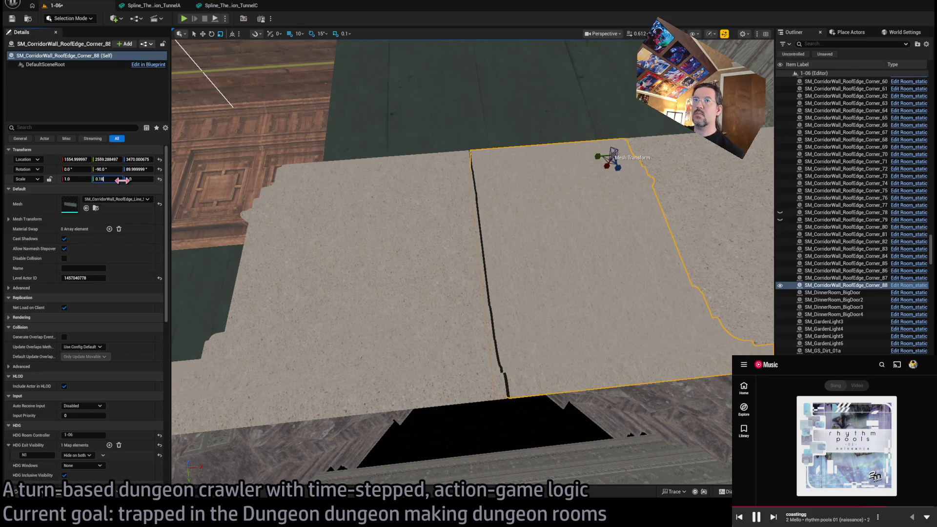
key(Return)
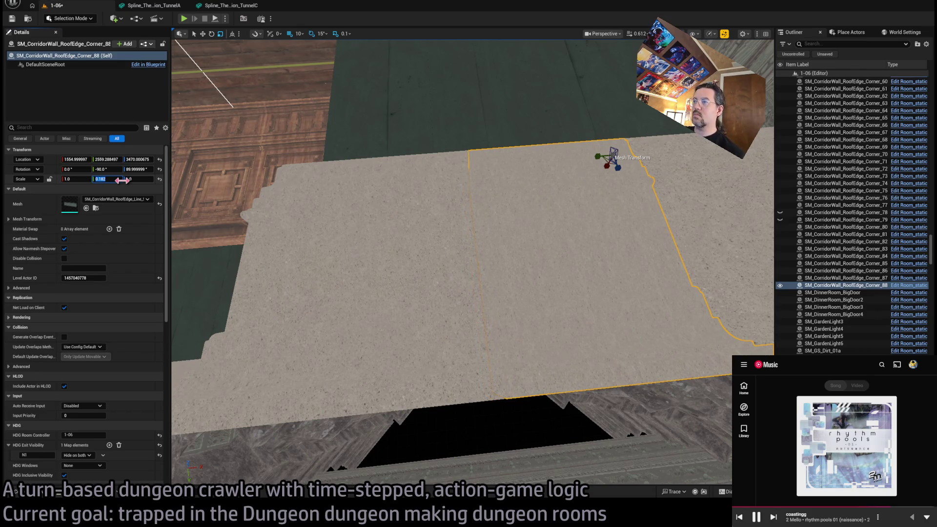
Step: Duplicate it as Corner_89, rotated and moved lower, with a 0.23 Y scale
key(f)
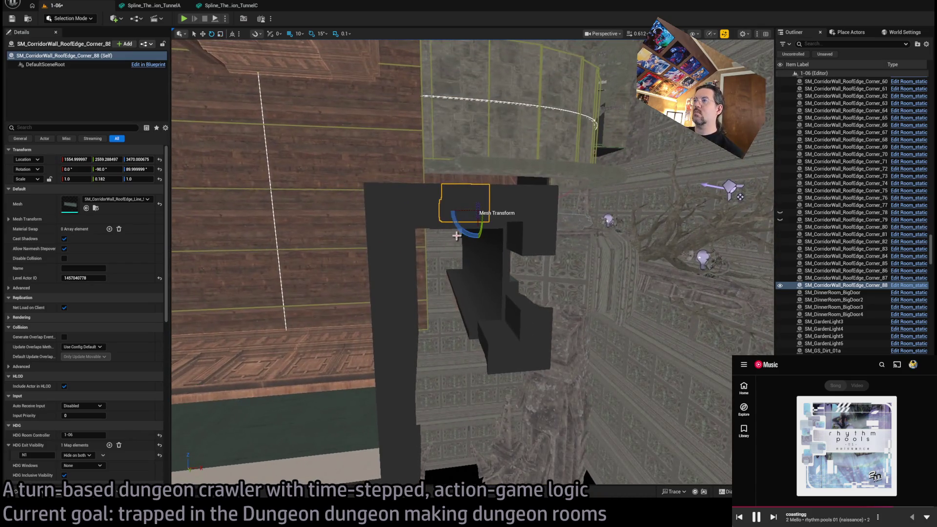
mouse_move(456, 236)
mouse_down()
mouse_move(447, 215)
mouse_move(481, 226)
mouse_move(481, 287)
mouse_up()
key(f)
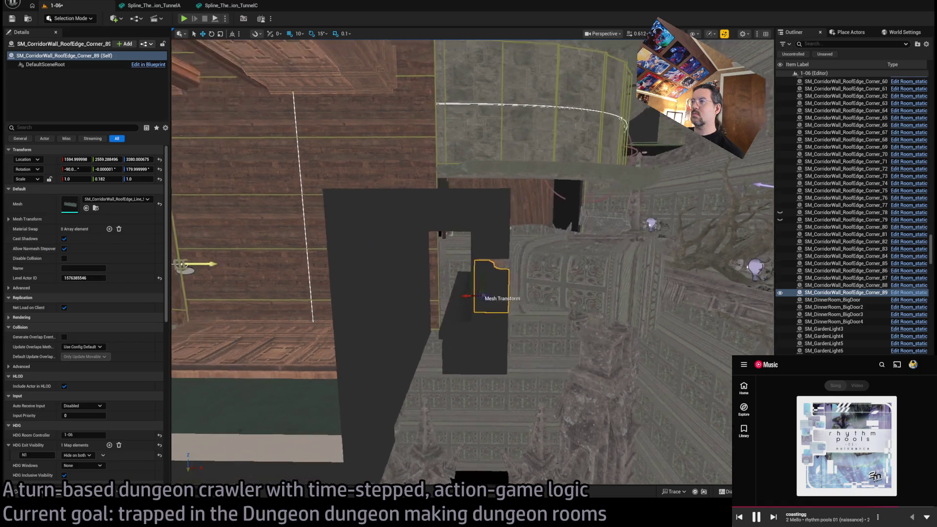
key(r)
mouse_move(489, 211)
mouse_down()
mouse_move(490, 186)
mouse_move(490, 232)
mouse_move(490, 222)
mouse_up()
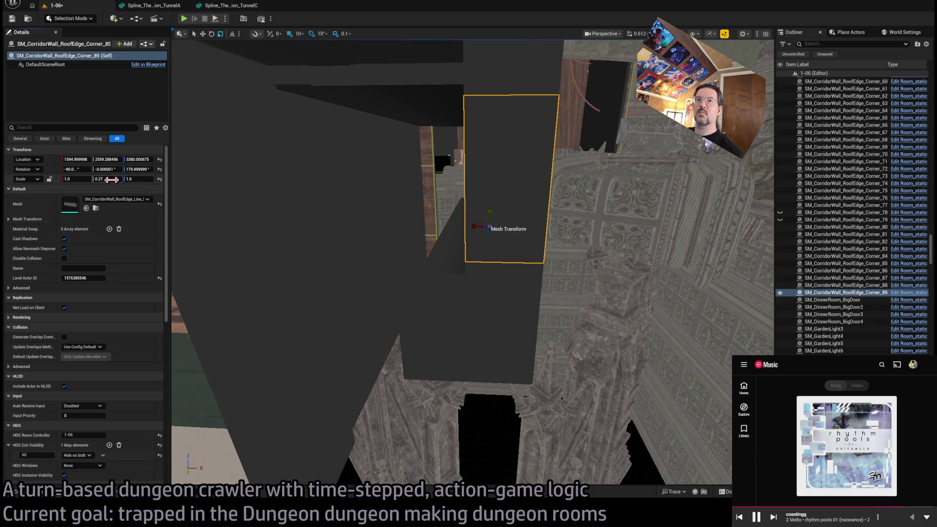
key(BackSpace)
key(Return)
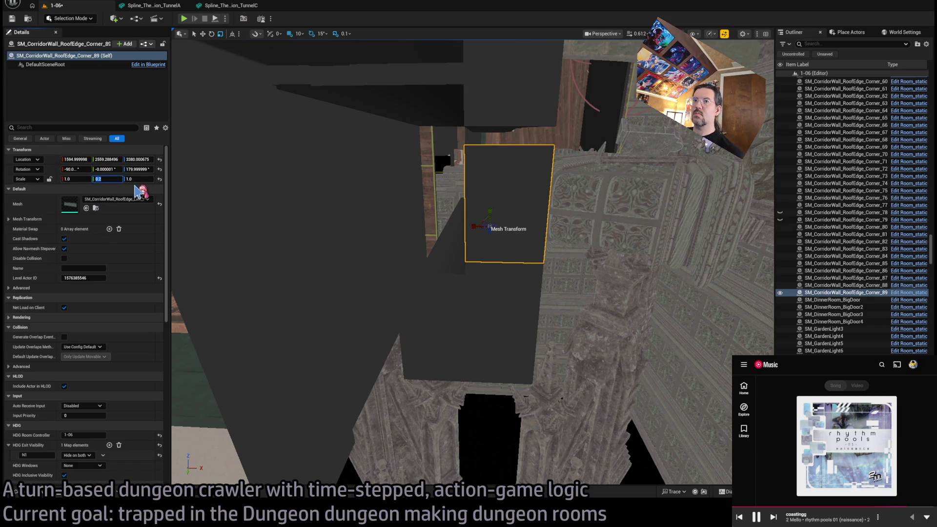
text(25)
text(0.23)
key(Return)
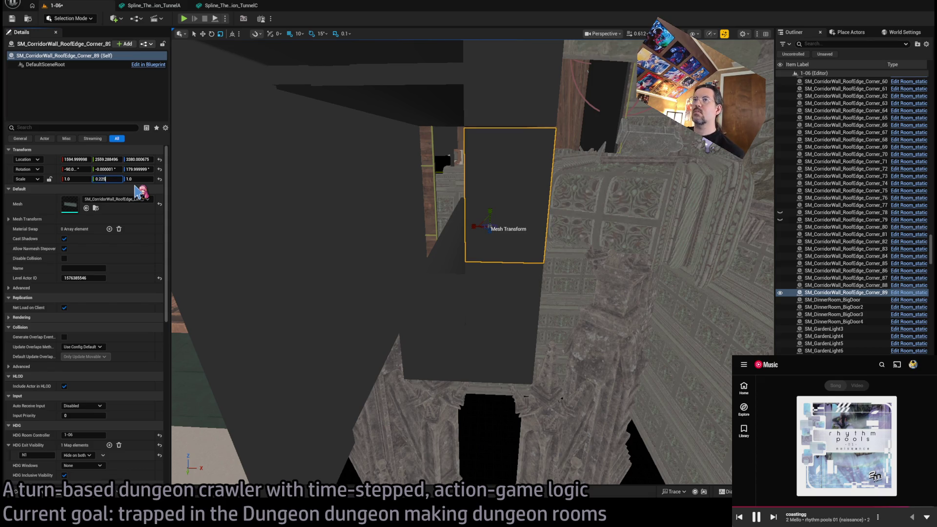
mouse_move(488, 244)
mouse_down()
mouse_move(702, 232)
mouse_move(496, 63)
mouse_move(494, 203)
mouse_move(520, 230)
mouse_up()
click(440, 165)
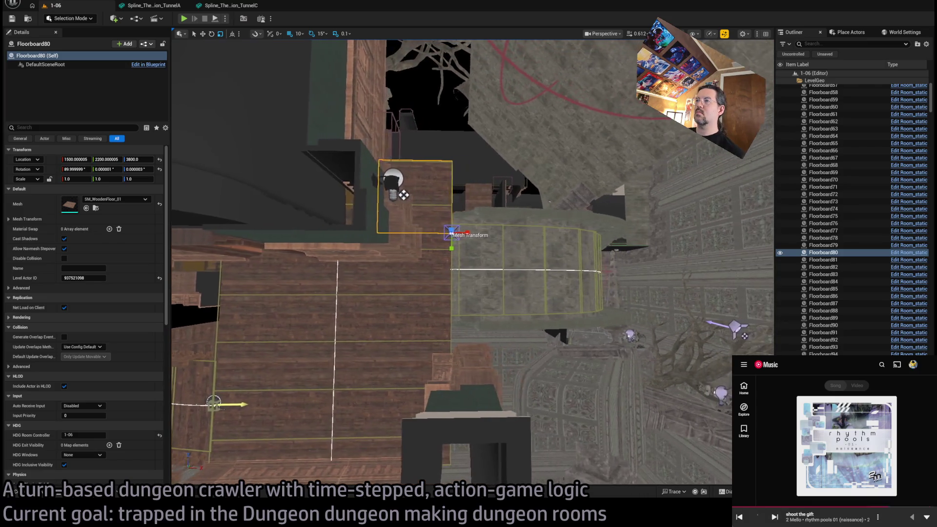
Step: Pan over the floorboards and select the curved Room_SplineMesh6 room piece
scroll(433, 214, up, 5)
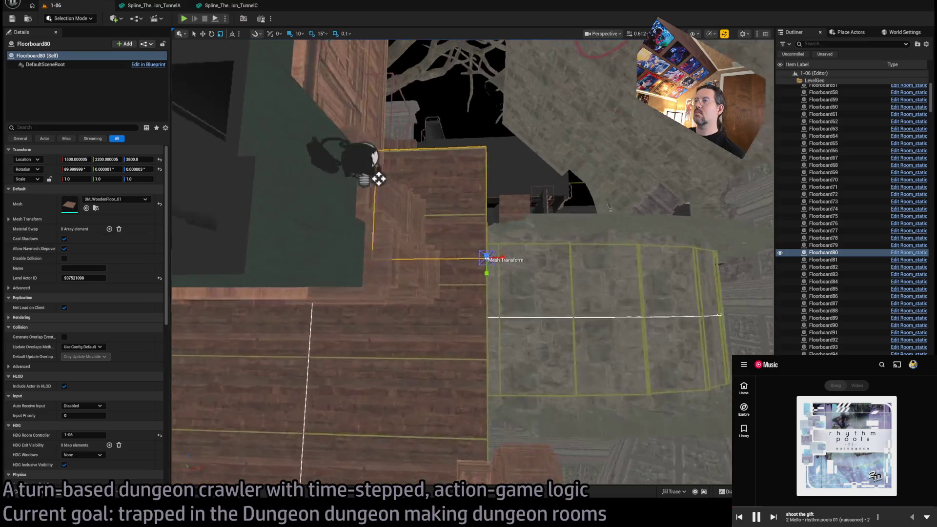
scroll(327, 361, down, 3)
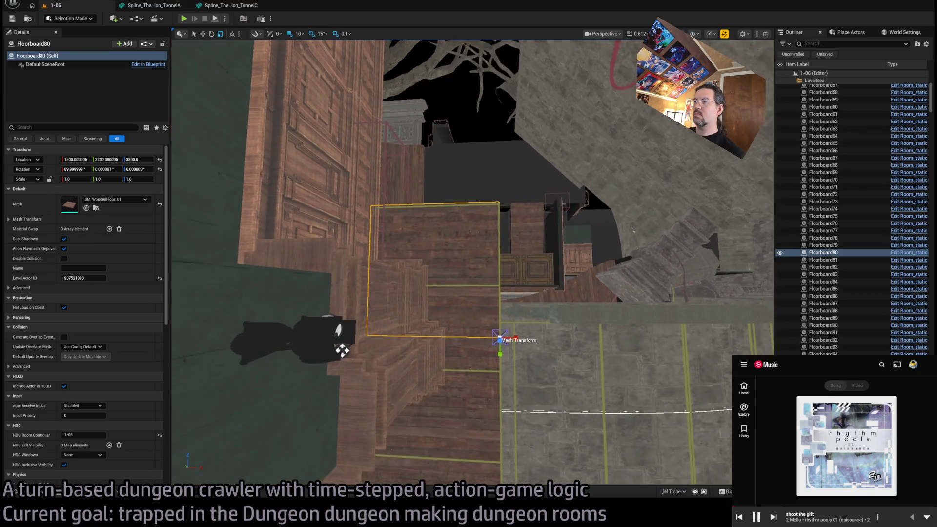
drag(482, 210, 482, 190)
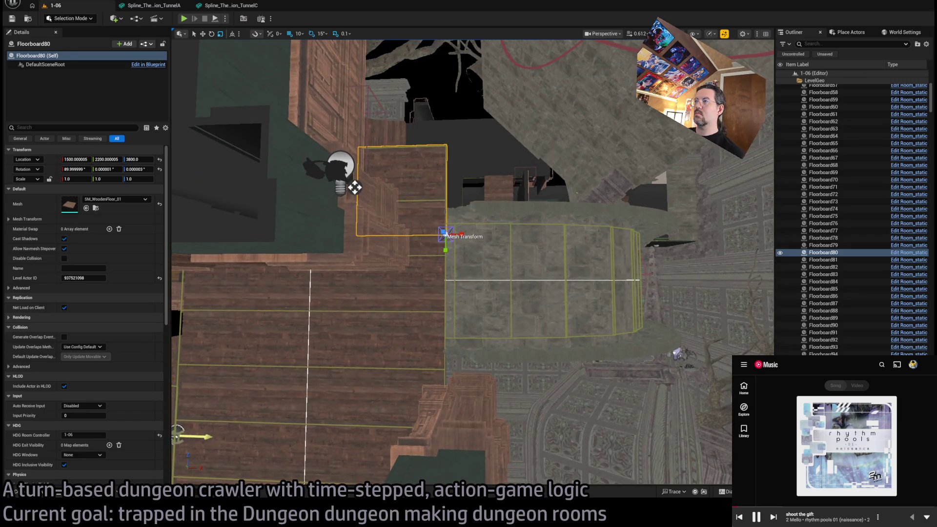
click(445, 234)
Step: Empty Room_SplineMesh6's Static Slots 0, 1 and 2
key(f)
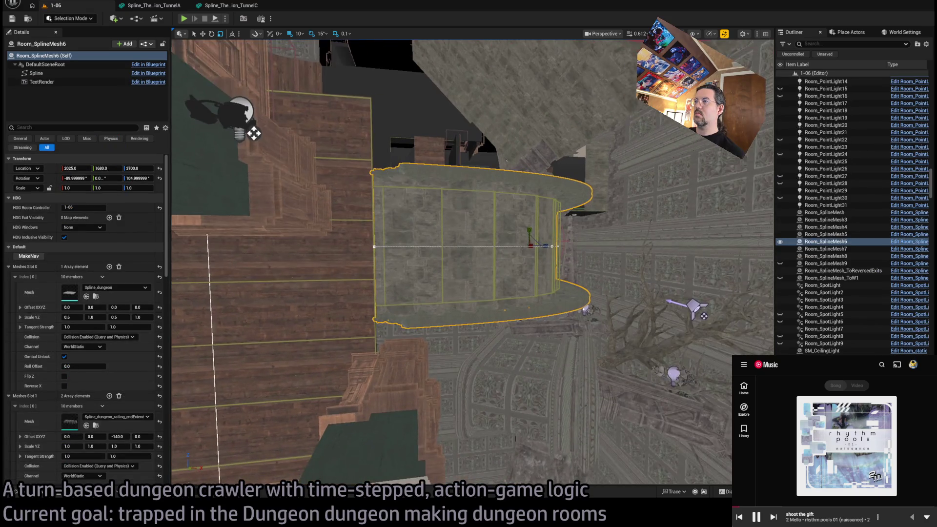
mouse_move(541, 258)
mouse_down()
mouse_move(514, 252)
mouse_move(302, 291)
mouse_move(196, 332)
mouse_up()
scroll(128, 388, down, 1)
scroll(128, 389, down, 13)
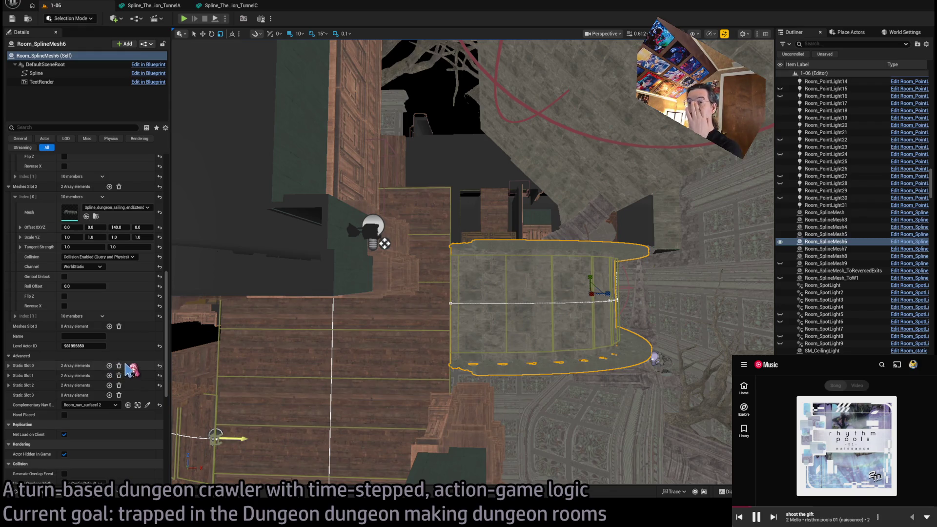
click(119, 385)
click(119, 375)
click(119, 365)
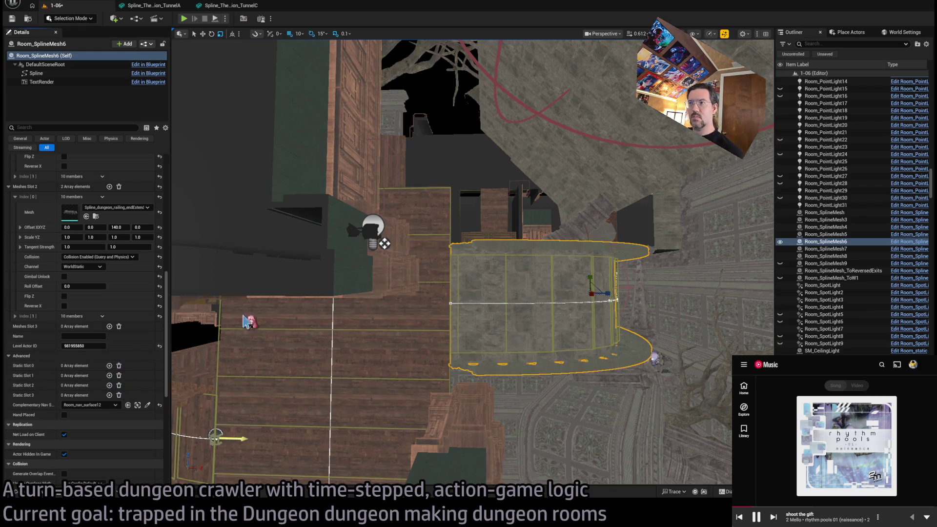
Step: Test both Meshes Slot 2 railing Y offsets, then reset each to 0
scroll(70, 259, up, 3)
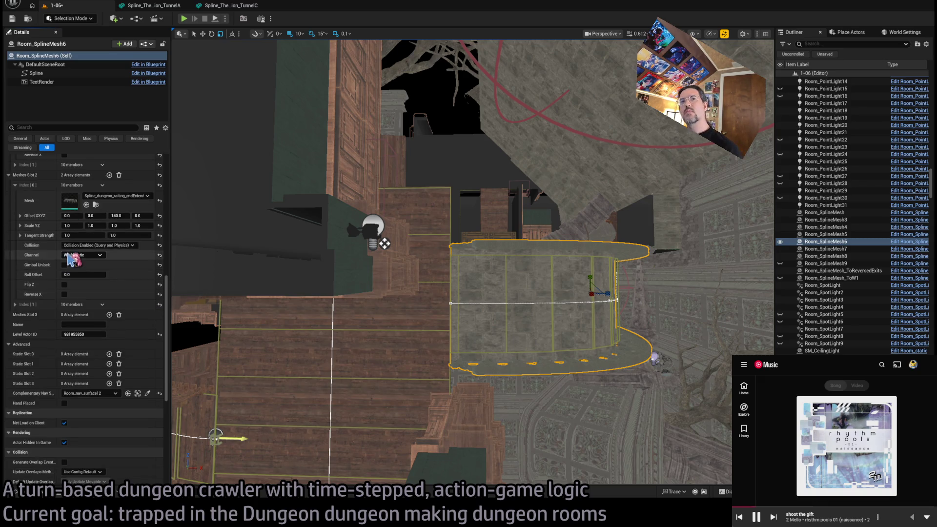
scroll(63, 264, down, 1)
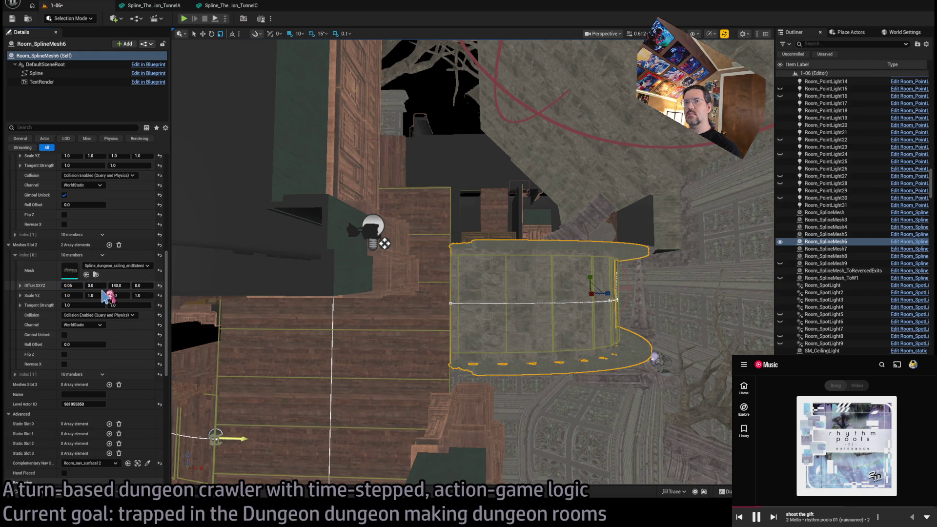
drag(96, 286, 104, 285)
text(0)
key(Return)
click(16, 374)
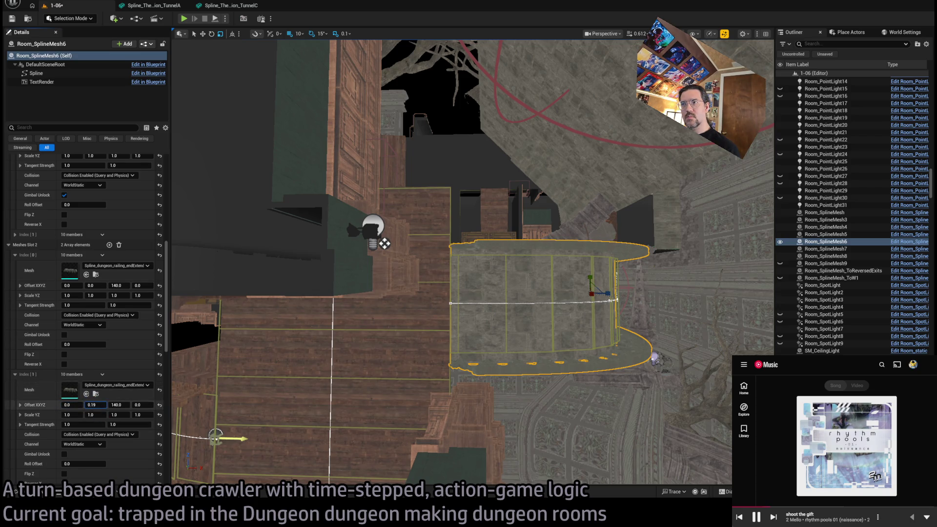
drag(96, 404, 91, 405)
text(0)
key(Return)
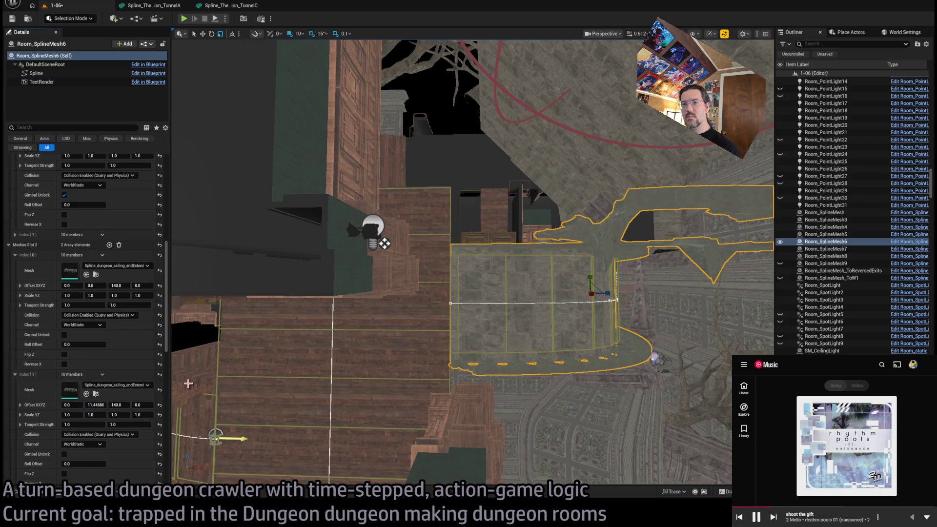
drag(439, 263, 351, 234)
scroll(132, 366, down, 8)
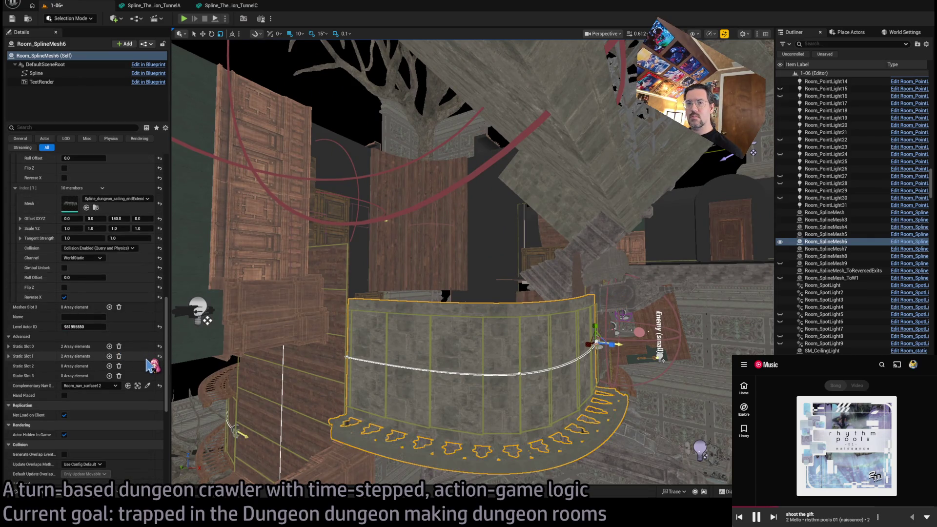
Step: Undo the last railing mesh change and save the level
drag(439, 263, 439, 322)
mouse_move(357, 263)
mouse_down()
mouse_move(427, 248)
mouse_move(366, 195)
mouse_move(293, 74)
mouse_move(439, 70)
mouse_move(391, 92)
mouse_move(372, 362)
mouse_up()
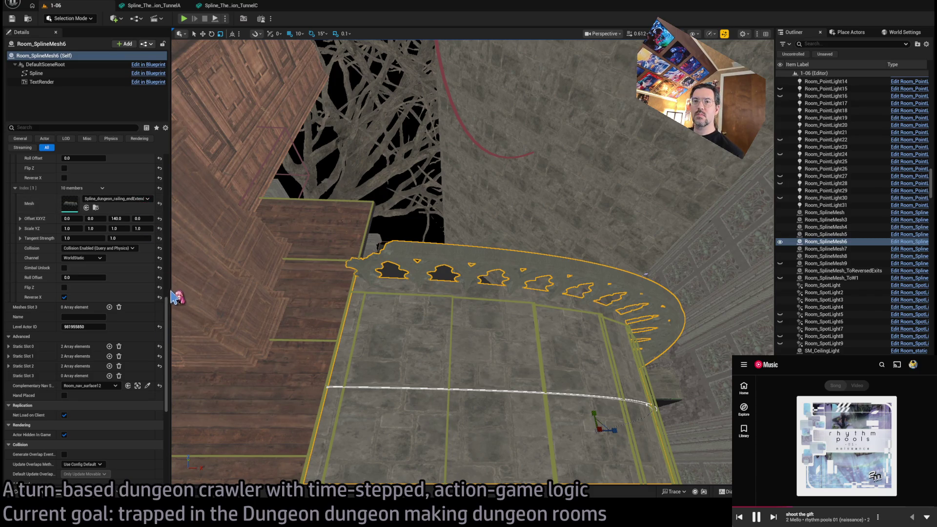
key(ctrl+z)
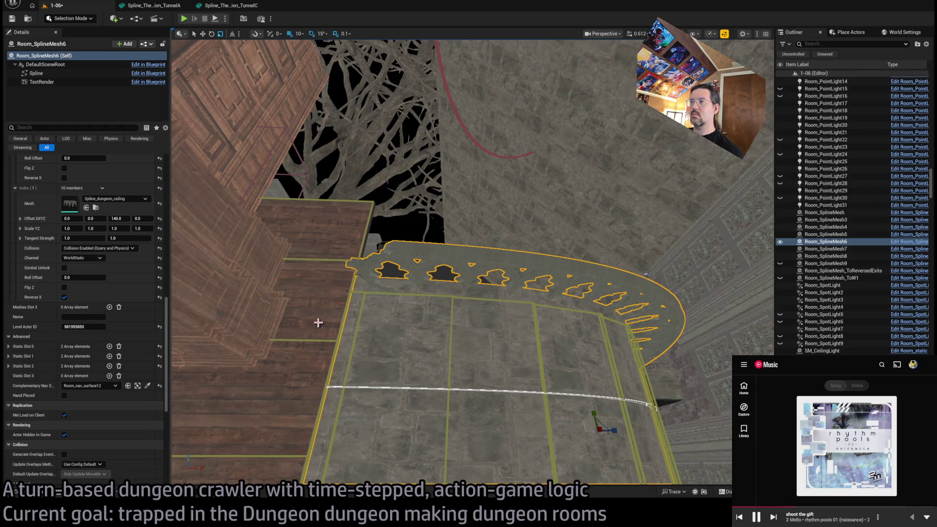
key(ctrl+s)
Step: Empty Static Slots 0, 1 and 2 on Room_SplineMesh6 again
scroll(141, 315, down, 6)
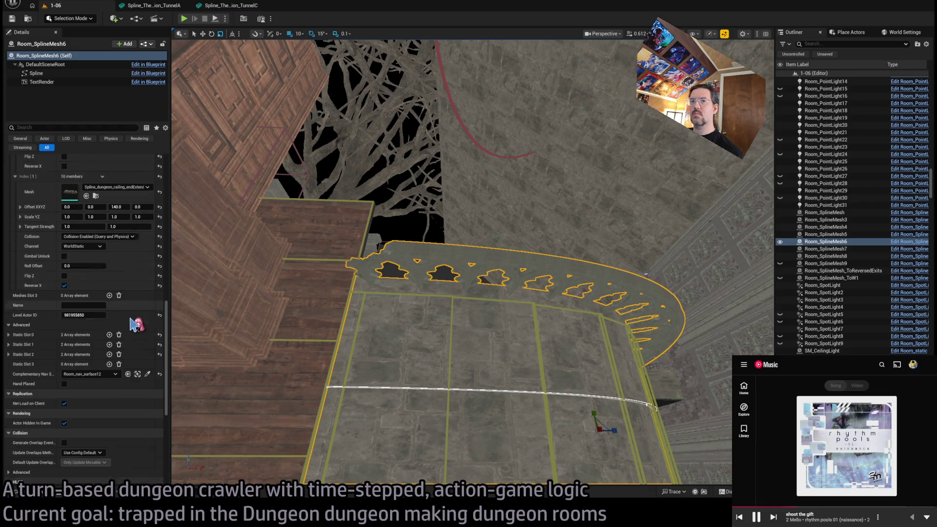
scroll(131, 364, up, 4)
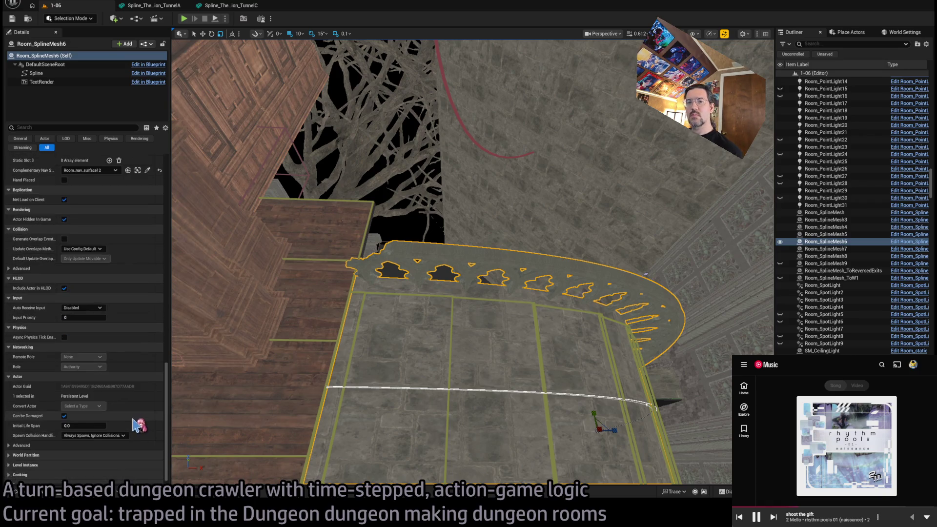
click(118, 307)
click(119, 298)
click(119, 288)
scroll(112, 244, up, 3)
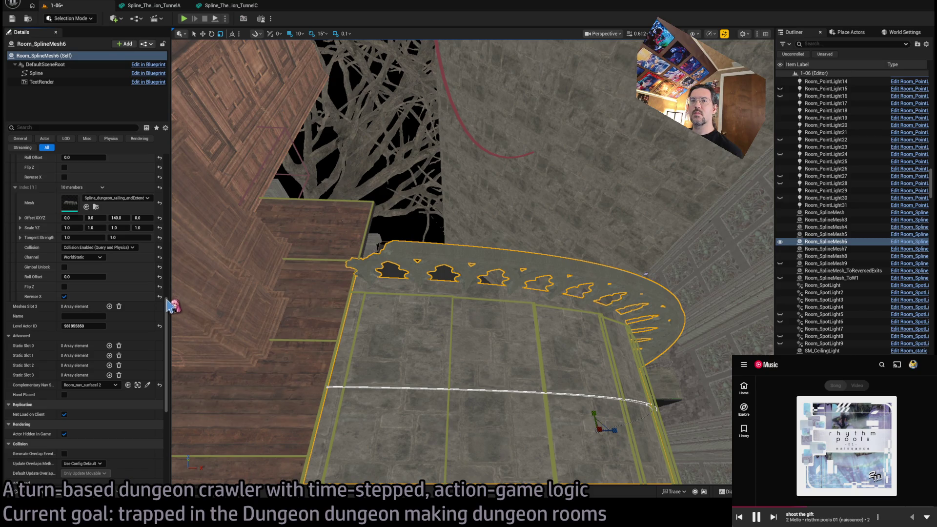
Step: Revert the railing's offset and scale tests, then locate Spline_dungeon_railing in the Content Browser
mouse_move(342, 293)
mouse_down()
mouse_move(383, 344)
mouse_move(383, 368)
mouse_up()
mouse_move(77, 219)
mouse_down()
mouse_move(98, 229)
mouse_move(100, 251)
mouse_move(80, 239)
mouse_move(91, 251)
mouse_up()
key(ctrl+z)
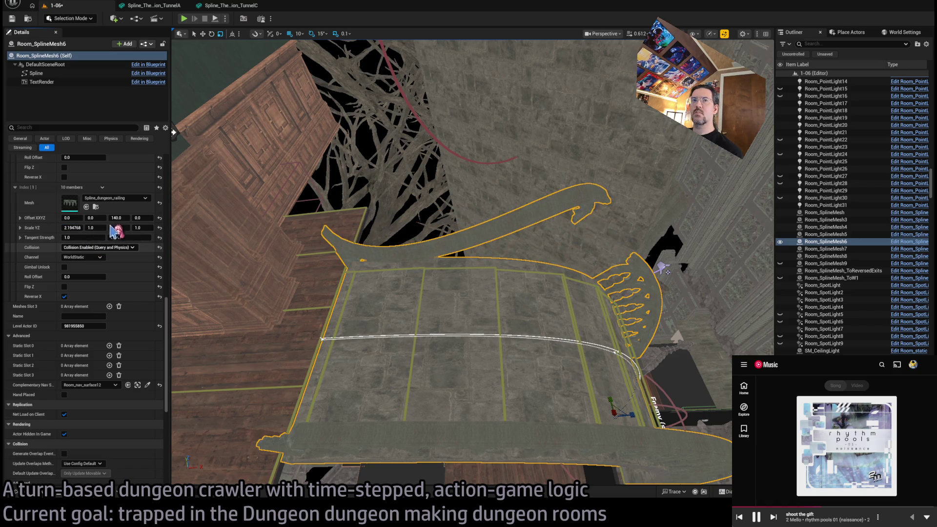
key(ctrl+z)
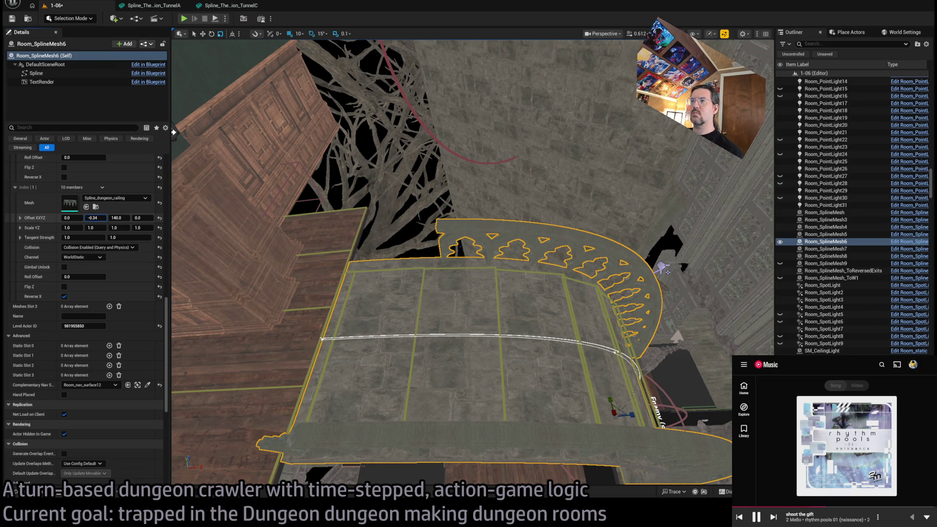
mouse_move(312, 50)
mouse_down()
mouse_move(331, 73)
mouse_move(314, 41)
mouse_up()
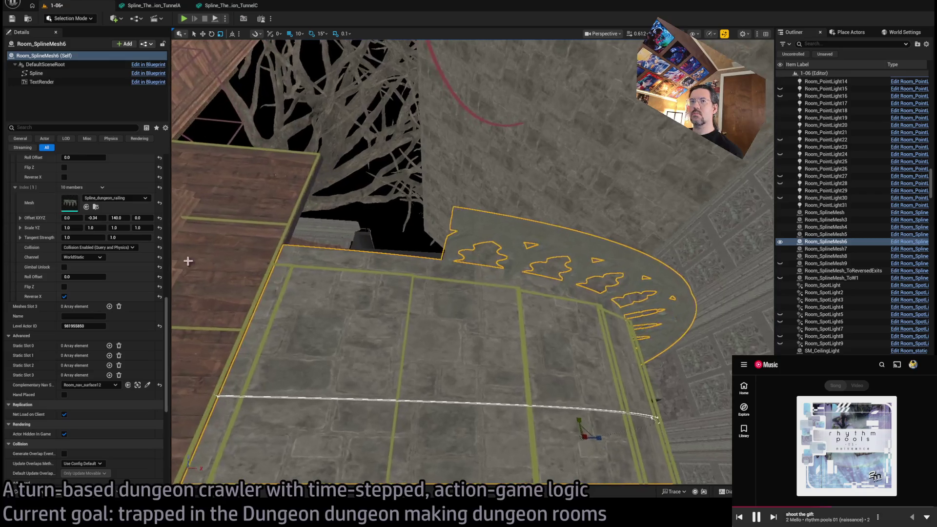
click(96, 207)
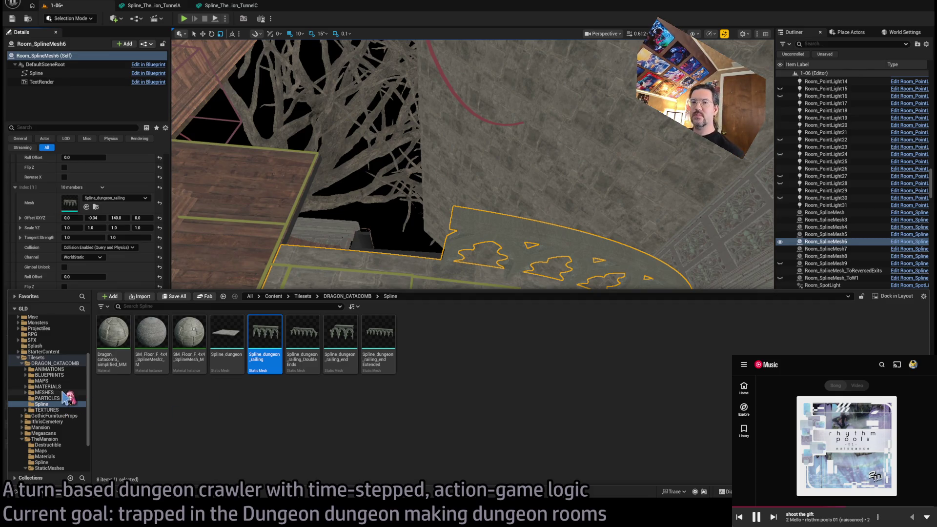
Step: Browse MESHES > STRUCTURE > BRIDGE and open SM_Bridge_stone_2x2, viewing the tile from above
click(47, 392)
double_click(113, 331)
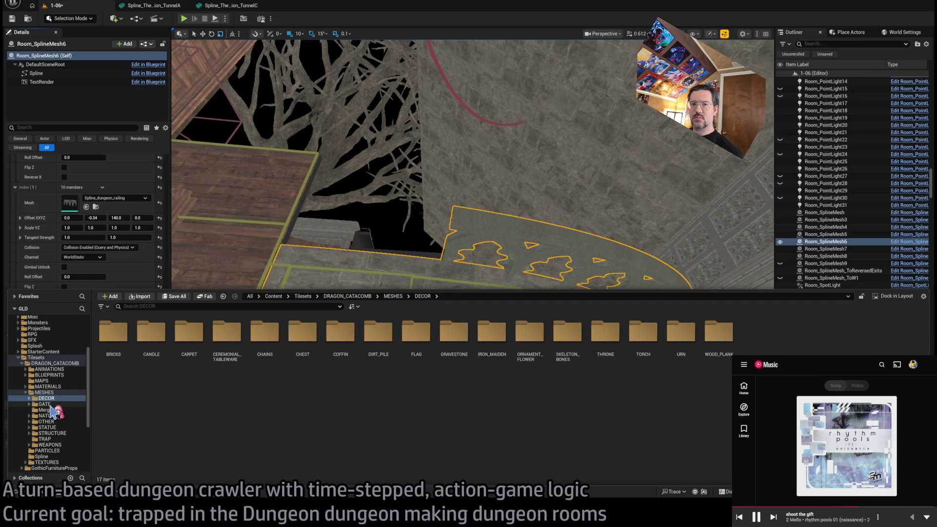
click(68, 432)
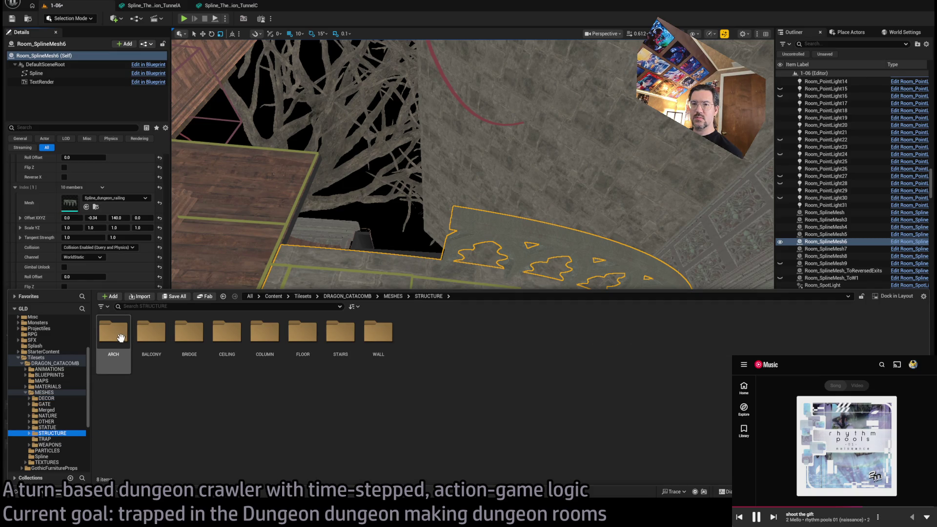
double_click(152, 341)
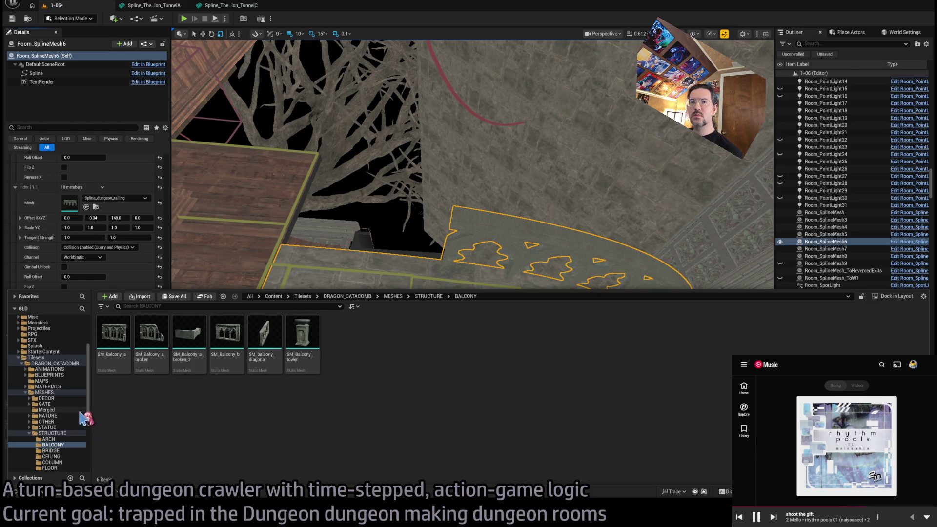
click(68, 451)
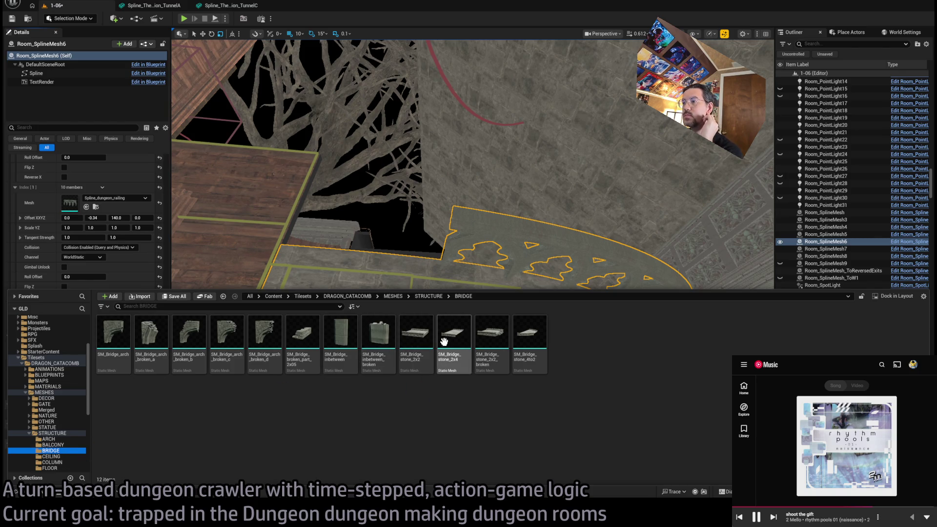
click(421, 341)
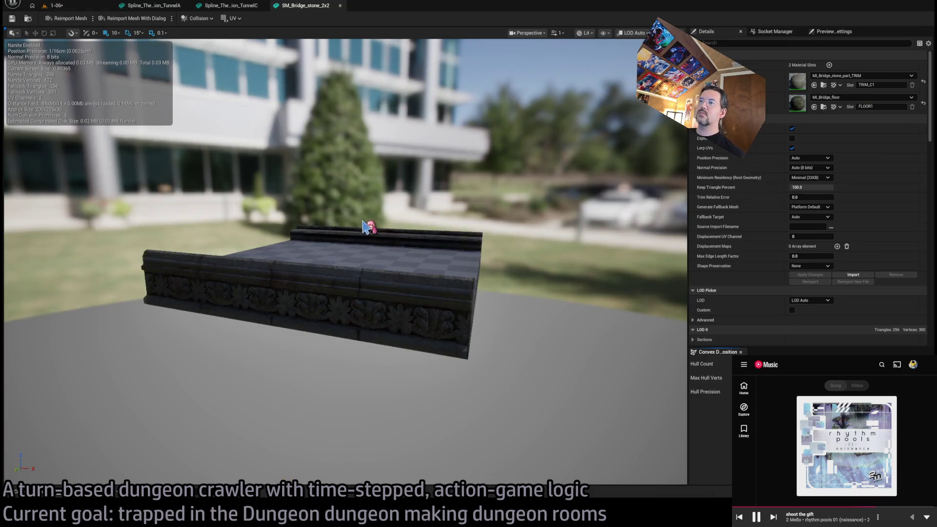
mouse_move(276, 102)
mouse_down()
mouse_move(322, 171)
mouse_move(361, 136)
mouse_move(389, 221)
mouse_up()
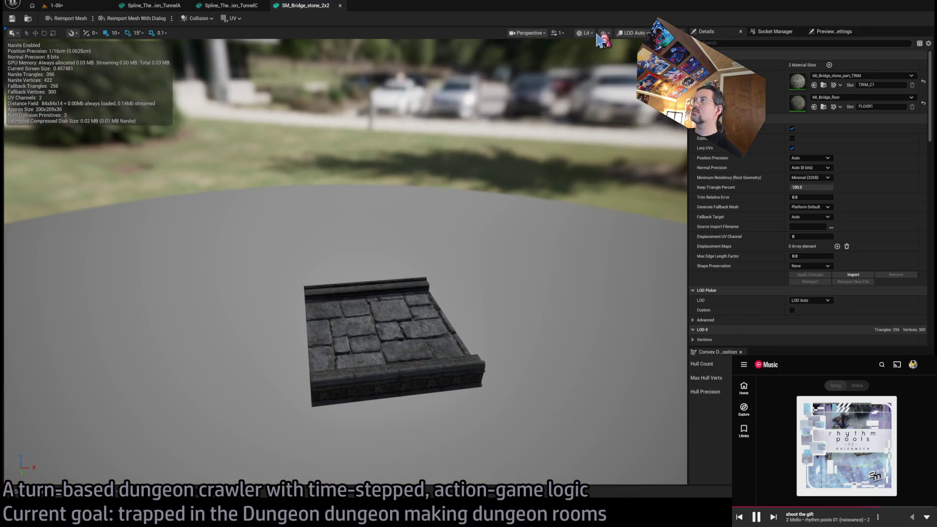
Step: Inspect SM_Bridge_stone_2x2 unlit and in wireframe, then close its editor and return to level 1-06
key(alt+3)
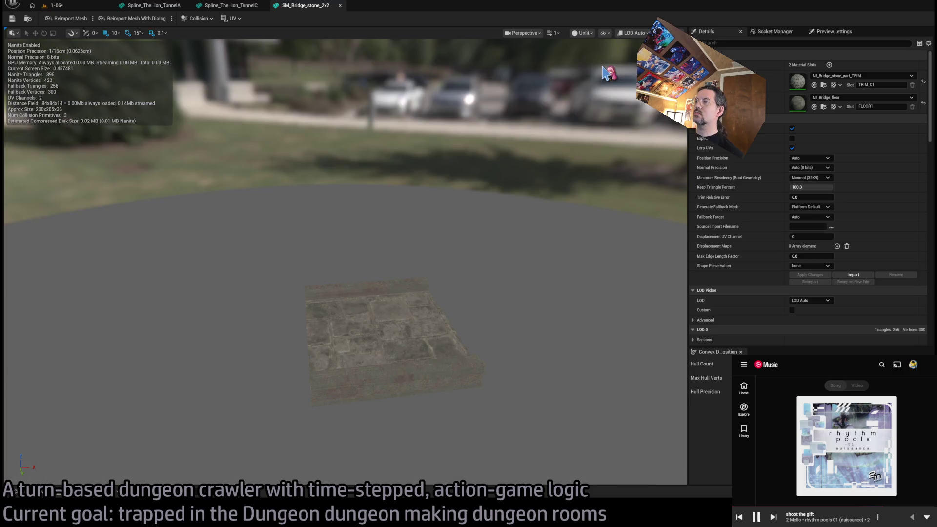
key(alt+4)
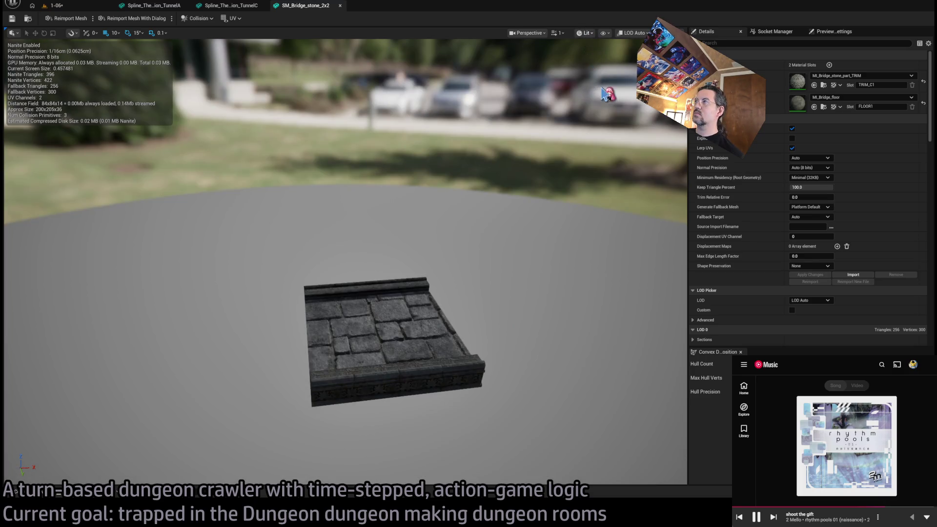
key(alt+2)
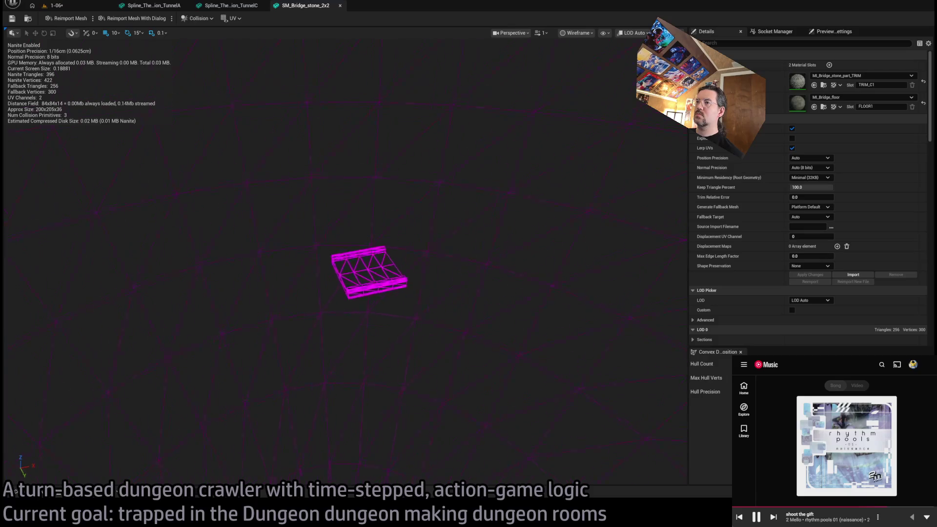
scroll(458, 198, up, 5)
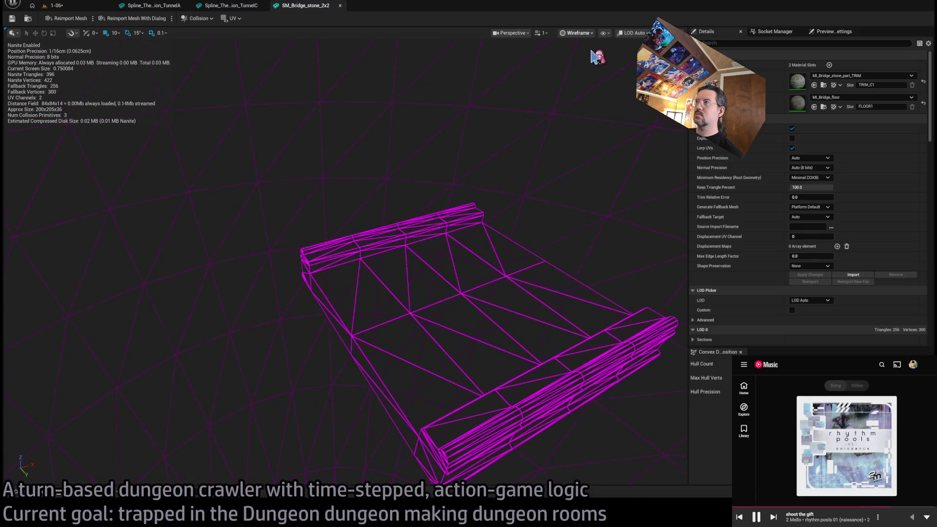
key(alt+4)
middle_click(292, 10)
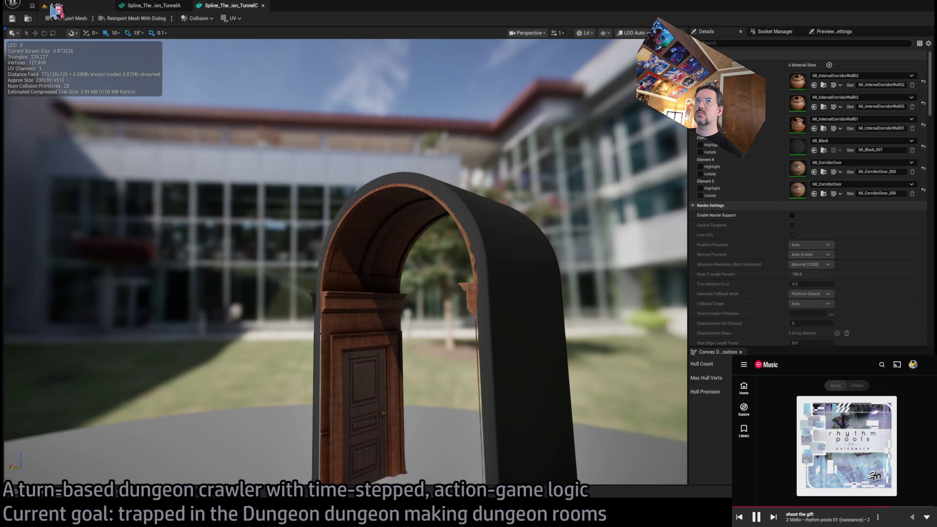
click(56, 5)
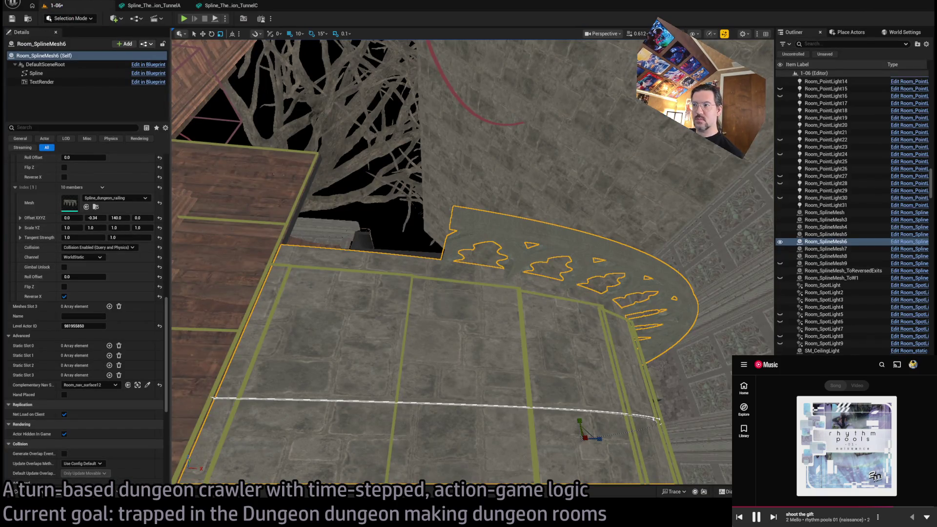
Step: Browse the Content Drawer via CEILING, COLUMN and STAIRS to the WALL meshes and pick SM_Wall_bar_ornament_2m_broken
scroll(472, 262, down, 3)
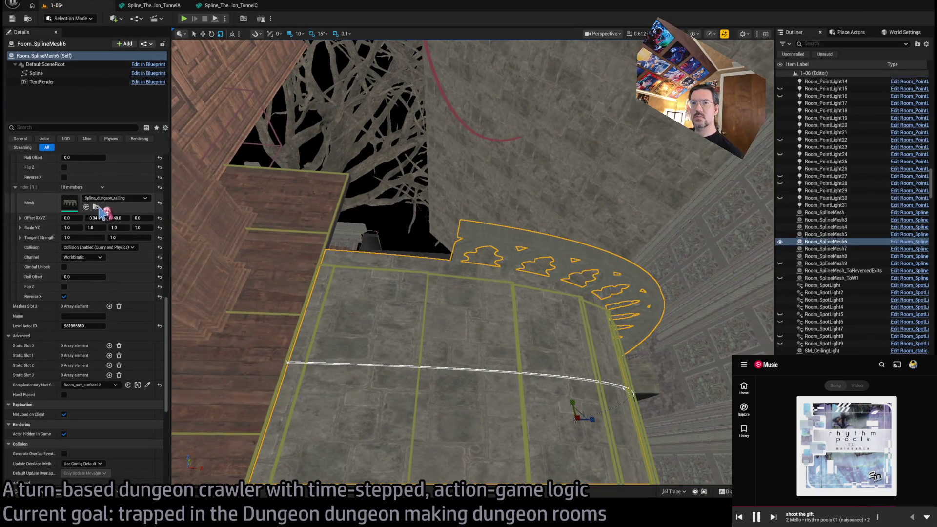
click(30, 491)
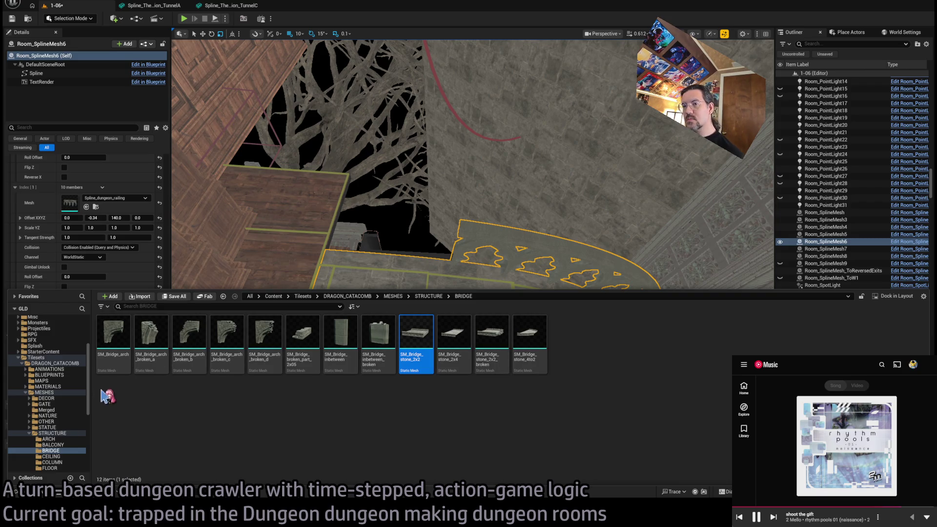
click(51, 456)
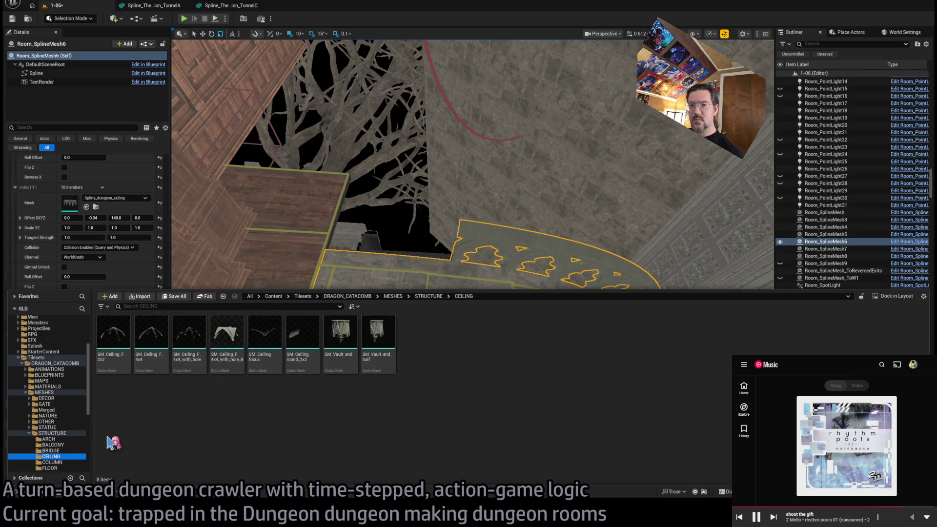
click(62, 461)
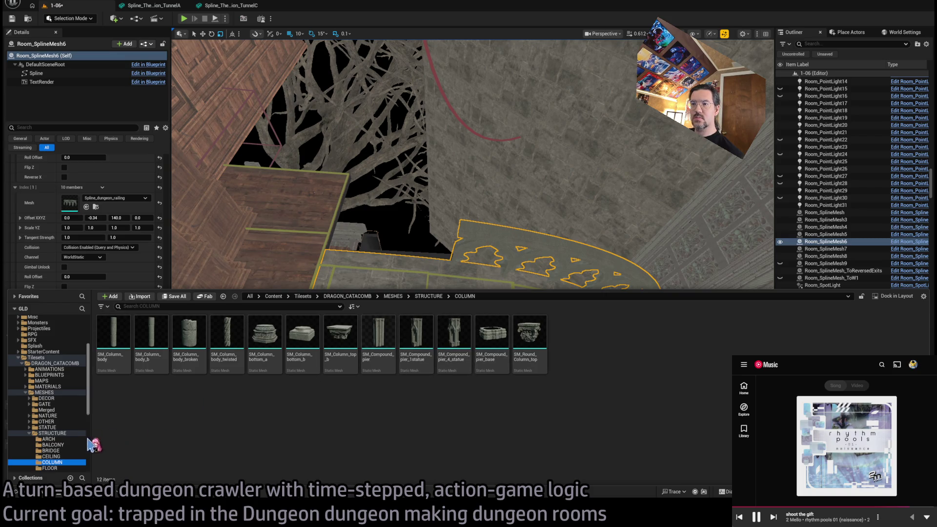
scroll(63, 468, down, 2)
click(50, 450)
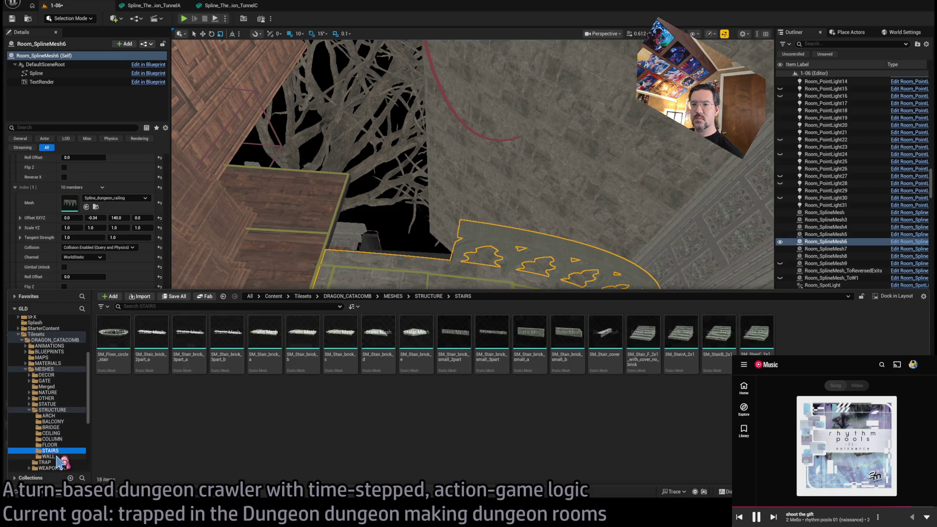
click(57, 457)
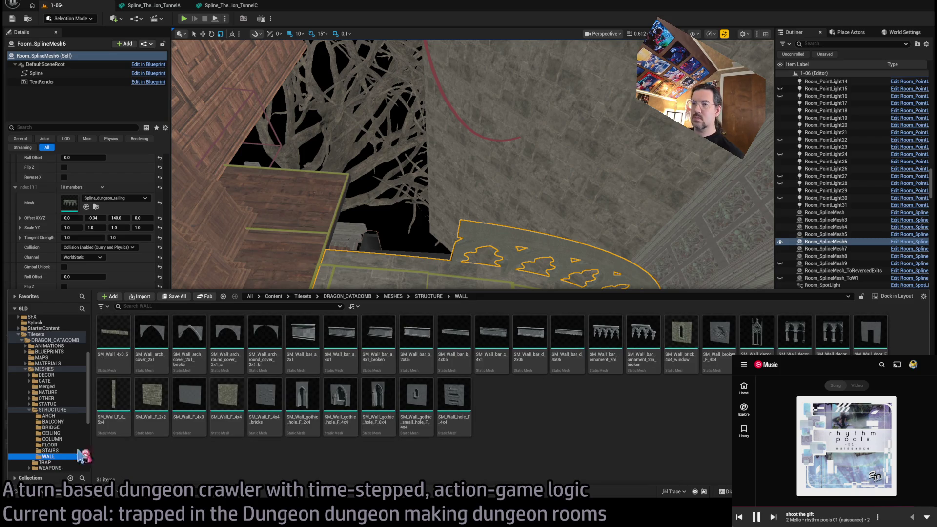
drag(626, 365, 539, 294)
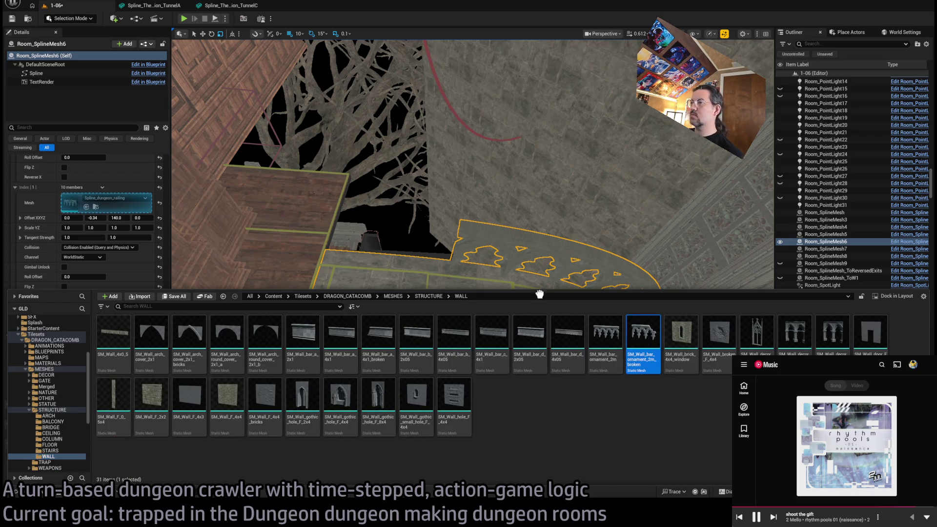
Step: Place the broken wall ornament on the room's floor edge and inspect it in wireframe and shaded views
mouse_move(349, 257)
mouse_down()
mouse_move(303, 245)
mouse_move(302, 253)
mouse_move(289, 240)
mouse_move(297, 266)
mouse_move(263, 267)
mouse_move(324, 234)
mouse_up()
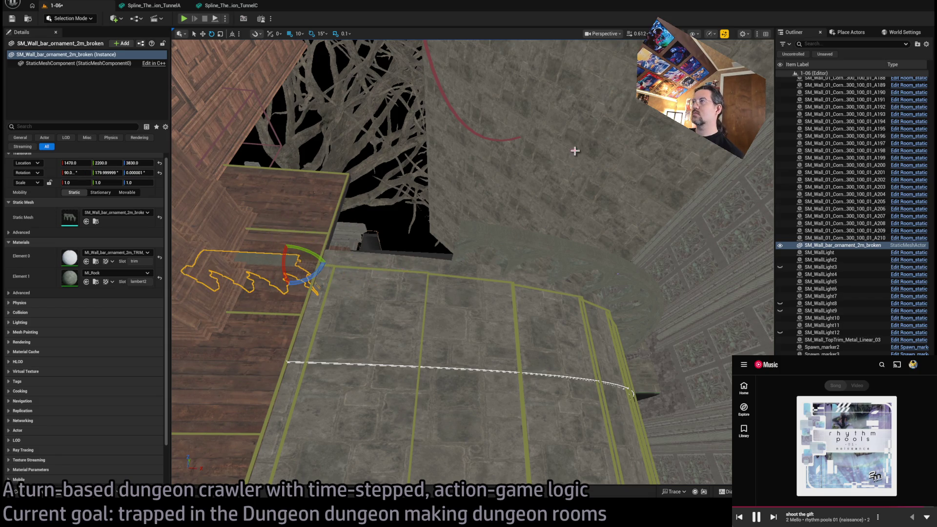
mouse_move(288, 260)
mouse_down()
mouse_move(449, 257)
mouse_move(460, 220)
mouse_move(447, 195)
mouse_up()
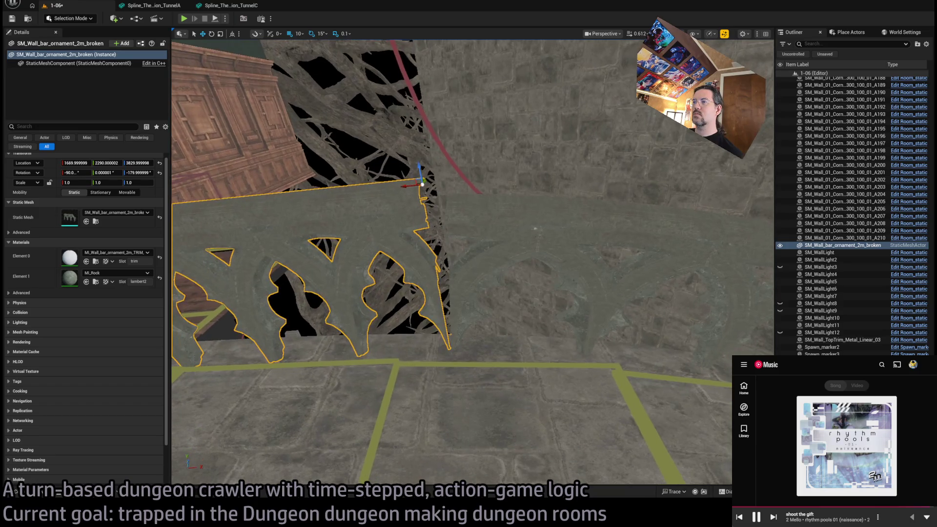
mouse_move(489, 268)
mouse_down()
mouse_move(566, 251)
mouse_move(495, 263)
mouse_move(502, 284)
mouse_up()
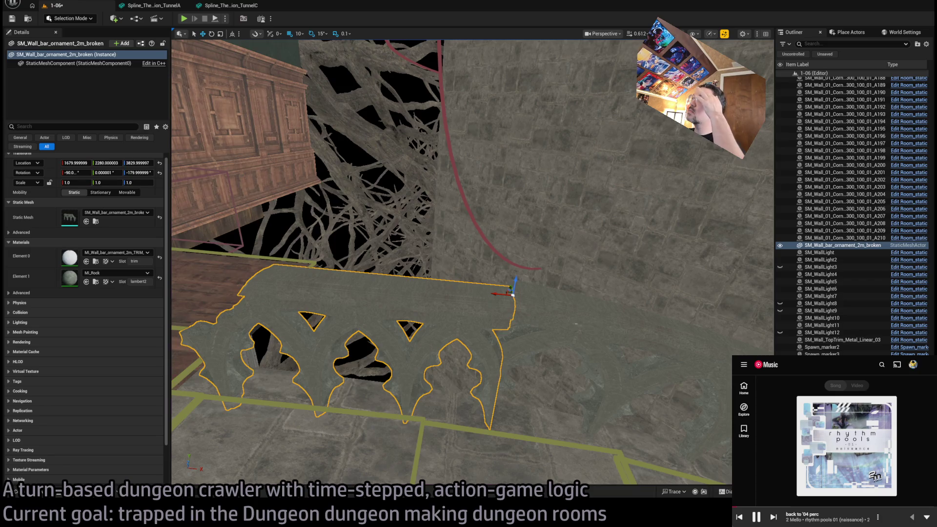
key(alt+2)
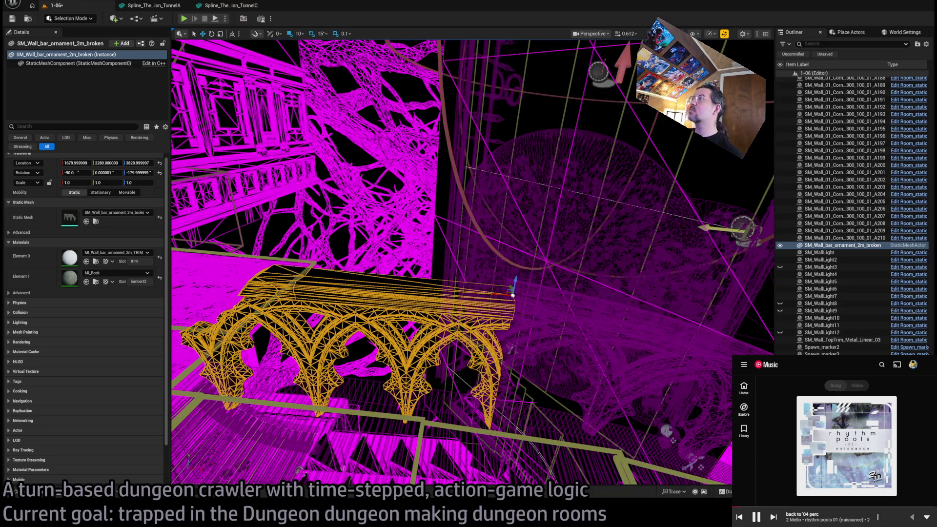
key(alt+5)
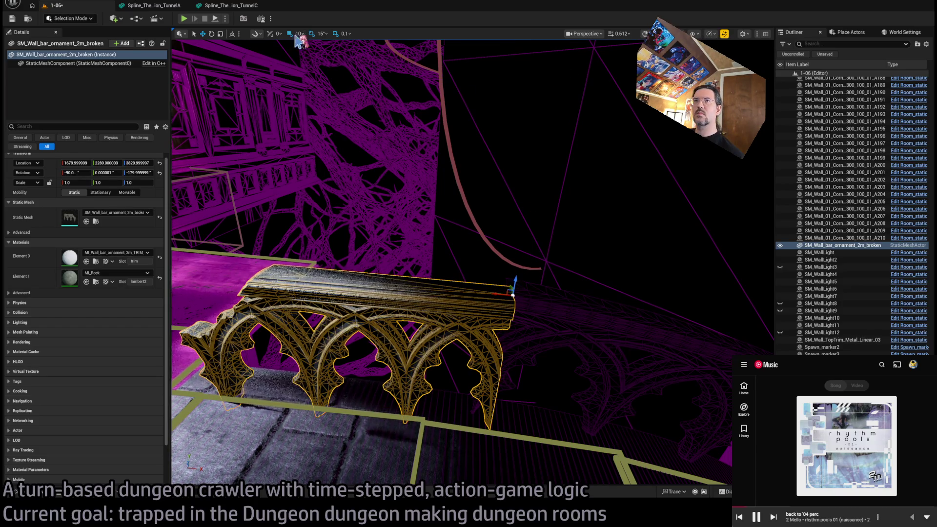
drag(490, 292, 454, 253)
mouse_move(392, 110)
mouse_down()
mouse_move(441, 425)
mouse_move(627, 278)
mouse_move(519, 278)
mouse_move(513, 251)
mouse_up()
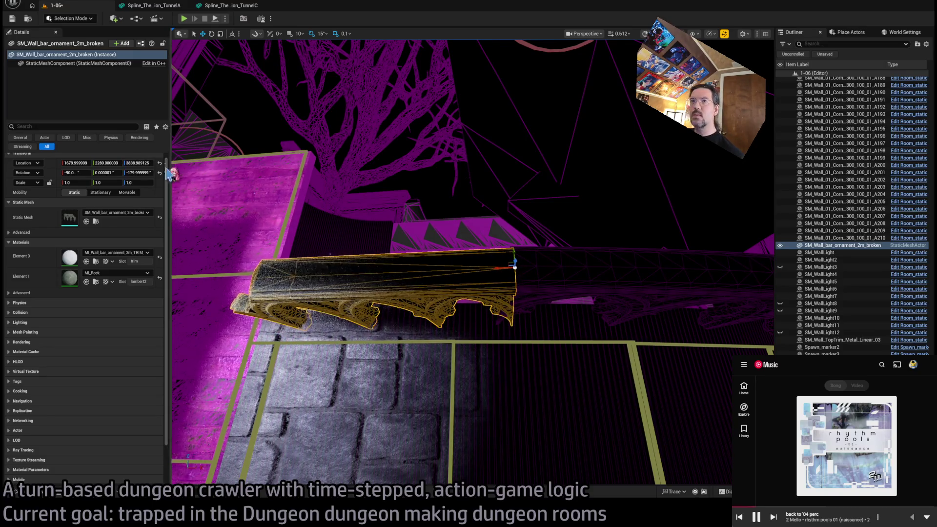
Step: Set the ornament's Z to 3840, nudge it left, and scale it 1.6 on X
click(137, 162)
text(3840)
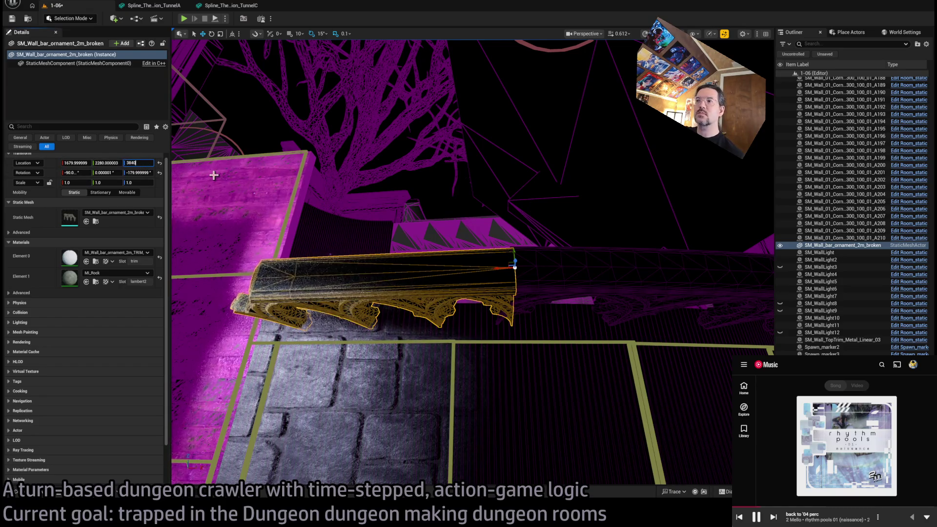
drag(388, 284, 529, 301)
mouse_move(560, 271)
mouse_down()
mouse_move(527, 271)
mouse_move(557, 269)
mouse_move(608, 299)
mouse_up()
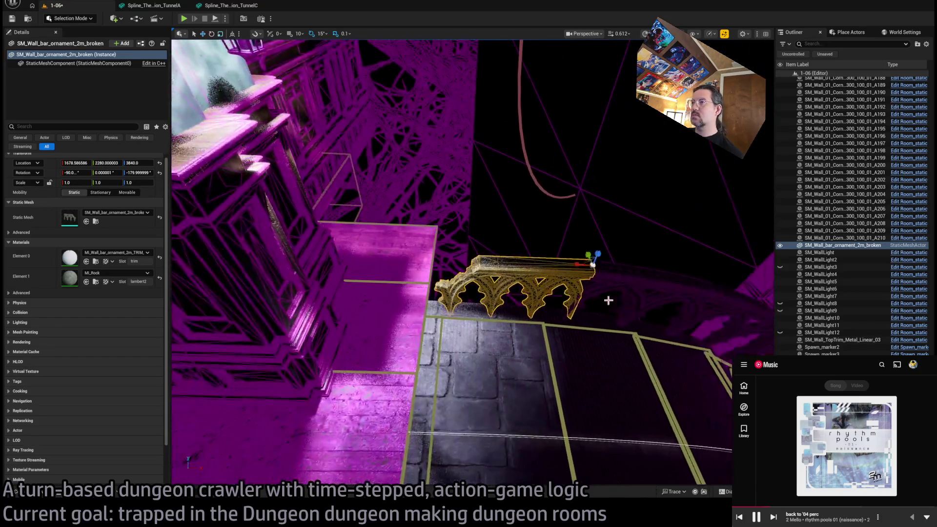
mouse_move(579, 266)
mouse_down()
mouse_move(557, 265)
mouse_move(576, 273)
mouse_move(560, 331)
mouse_move(556, 293)
mouse_move(642, 289)
mouse_up()
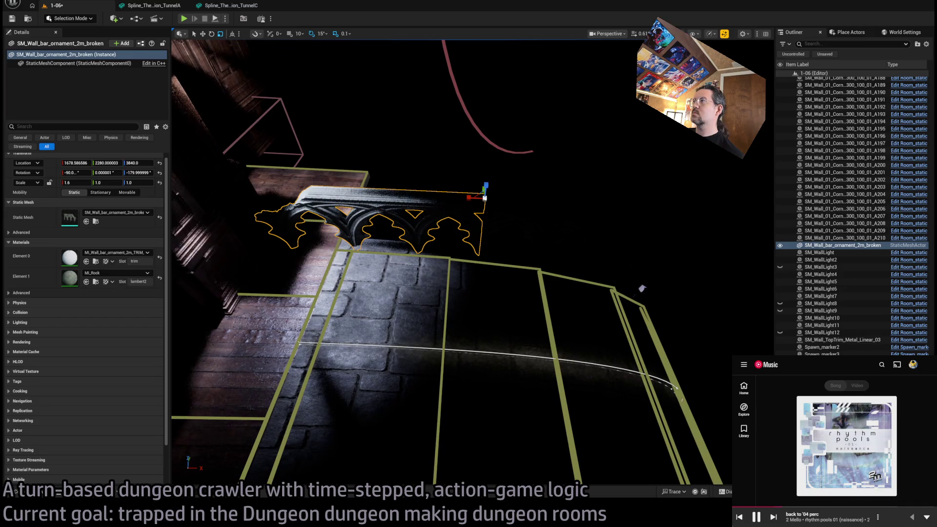
Step: Switch the viewport to unlit, orbit around the ornament, and select Room_nav_surface
key(alt+3)
drag(642, 288, 617, 289)
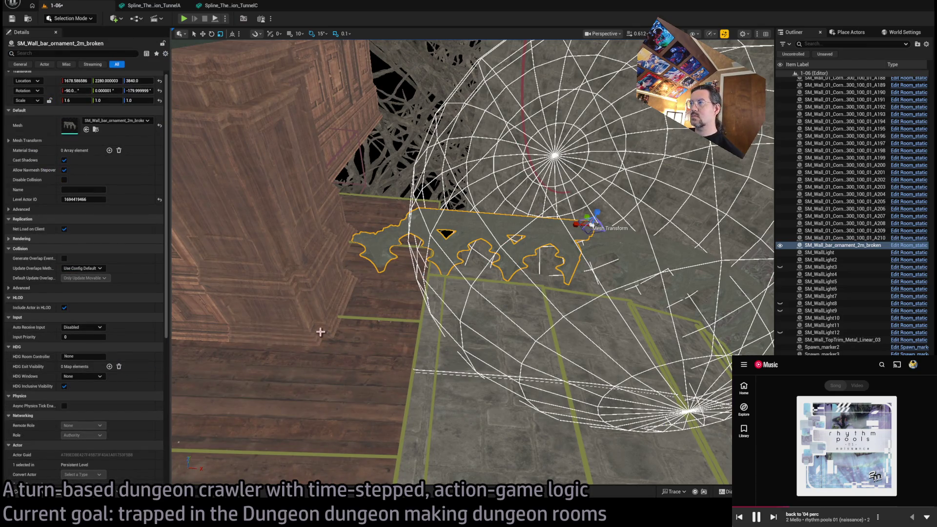
drag(302, 55, 296, 54)
drag(420, 361, 419, 360)
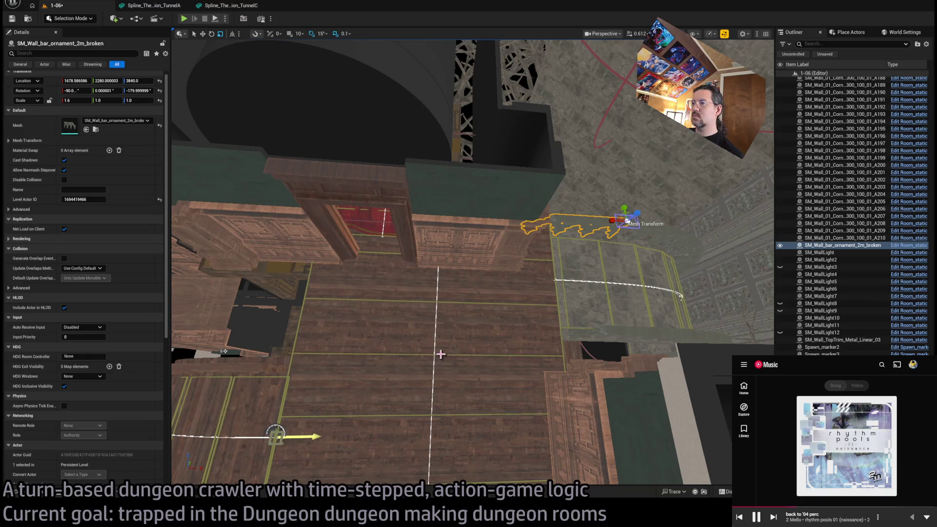
click(441, 355)
Step: Select Room_nav_surface's NavBlocker1 and frame the view on it along the red-carpeted corridor
drag(443, 355, 467, 321)
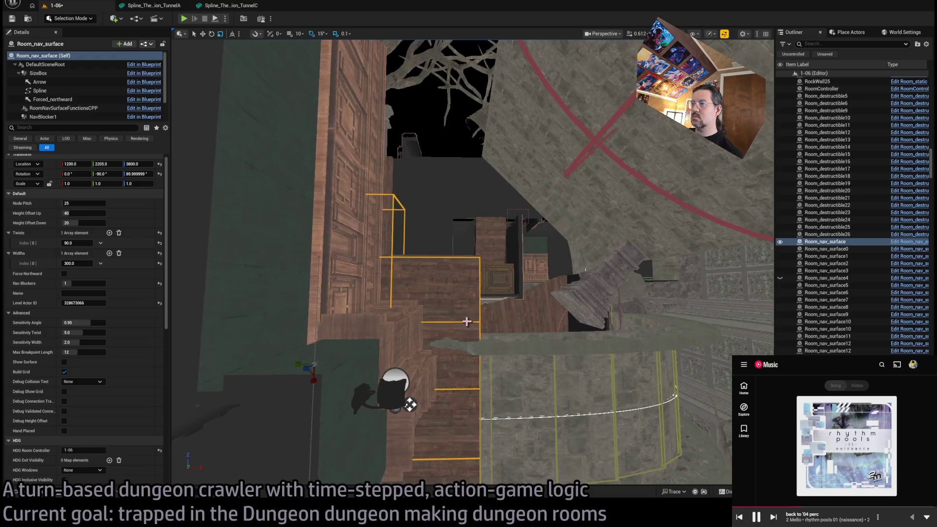
drag(409, 404, 409, 404)
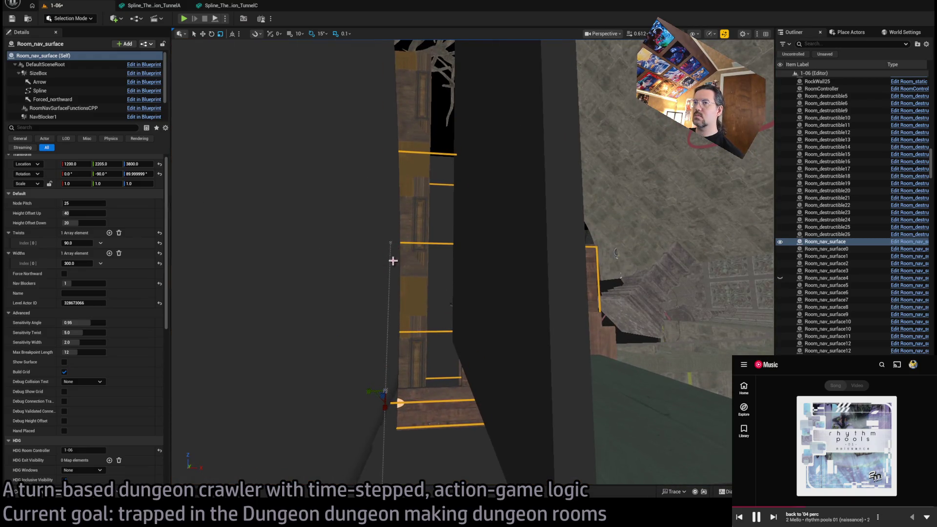
click(42, 117)
key(f)
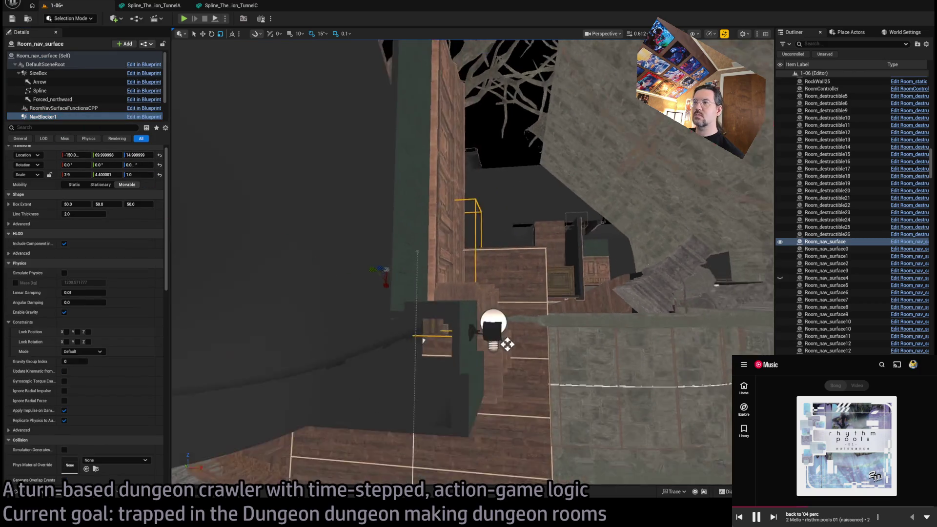
drag(409, 404, 410, 404)
mouse_move(430, 301)
mouse_down()
mouse_move(458, 314)
mouse_move(436, 306)
mouse_up()
Step: Save level 1-06, then select the broken wall ornament and the room controller
key(ctrl+s)
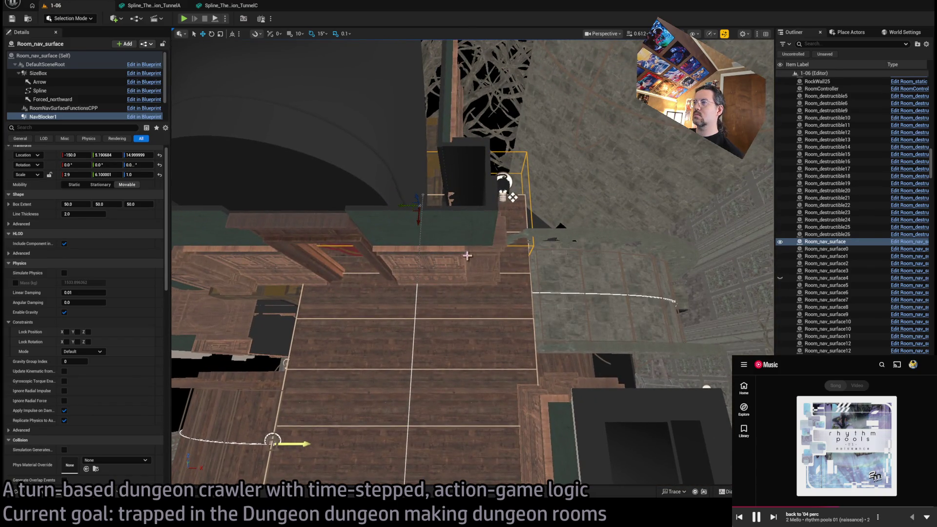
click(574, 232)
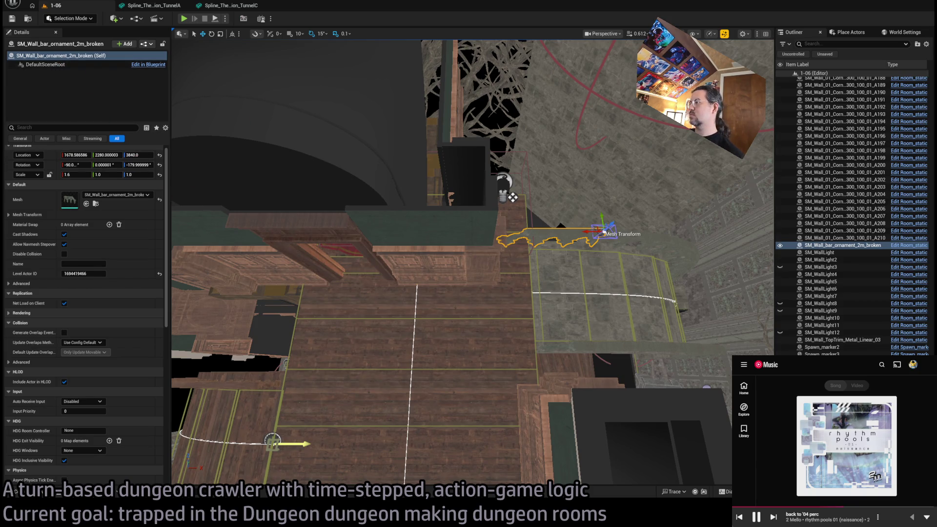
click(322, 271)
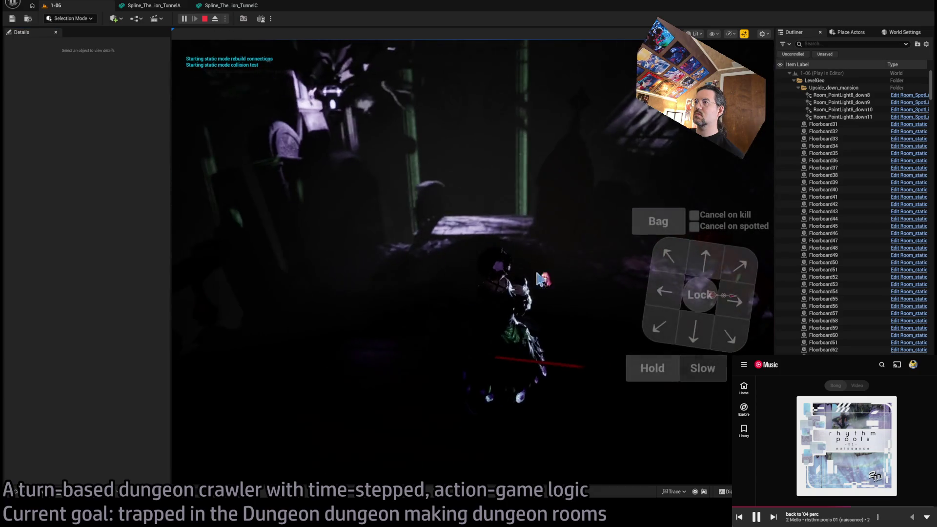
click(701, 259)
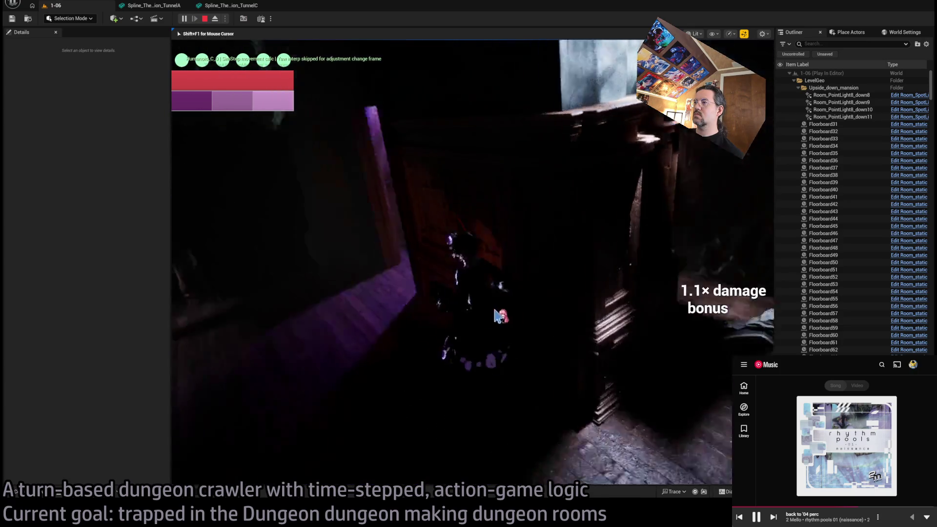
click(709, 250)
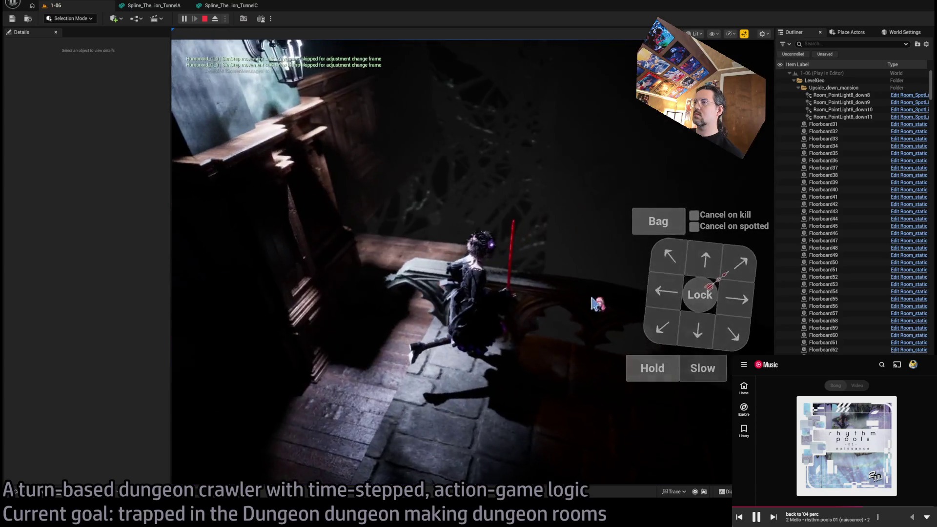
click(266, 335)
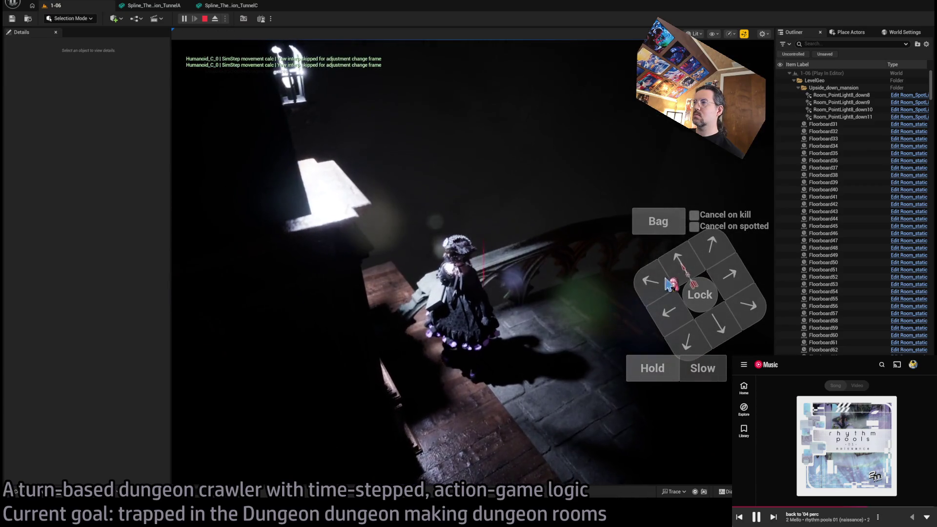
click(234, 348)
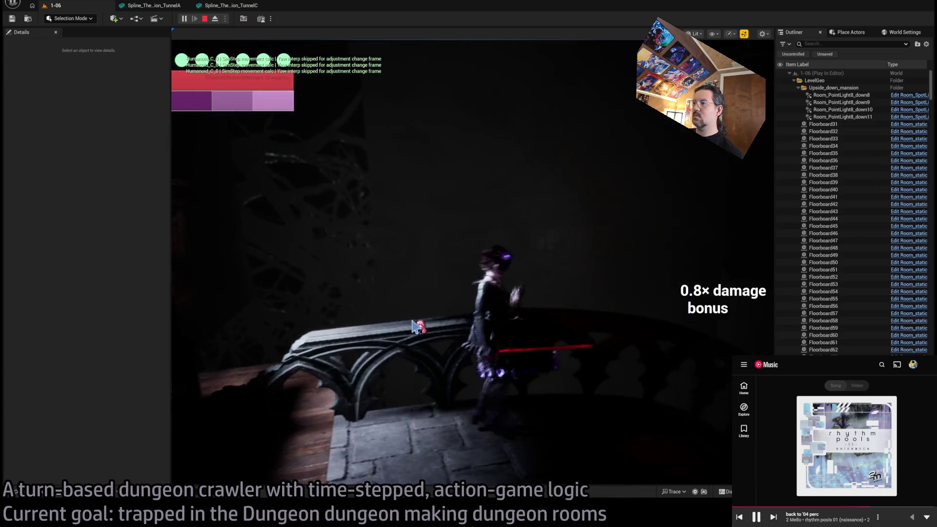
click(679, 273)
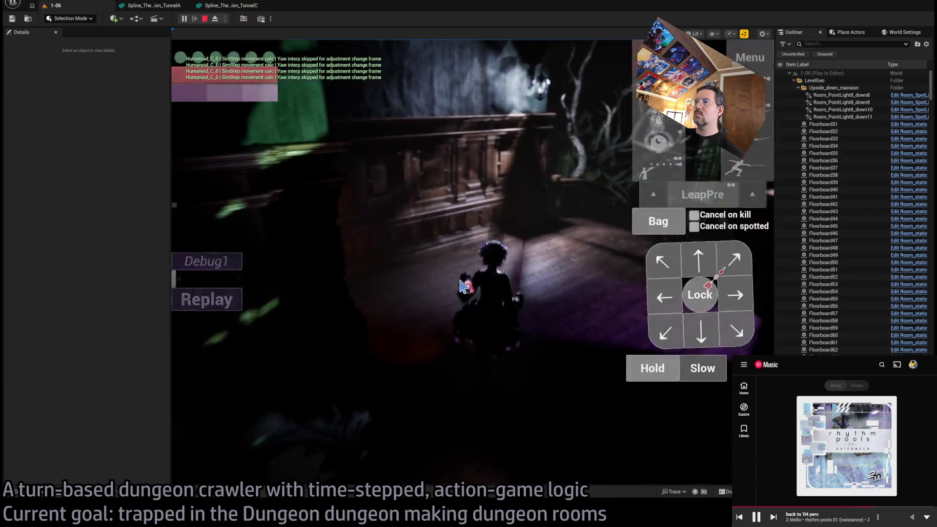
mouse_move(369, 284)
mouse_down()
mouse_move(508, 267)
mouse_move(548, 202)
mouse_move(429, 273)
mouse_move(454, 264)
mouse_move(451, 210)
mouse_move(466, 190)
mouse_move(445, 209)
mouse_move(360, 226)
mouse_move(444, 230)
mouse_move(429, 234)
mouse_move(634, 312)
mouse_up()
click(687, 337)
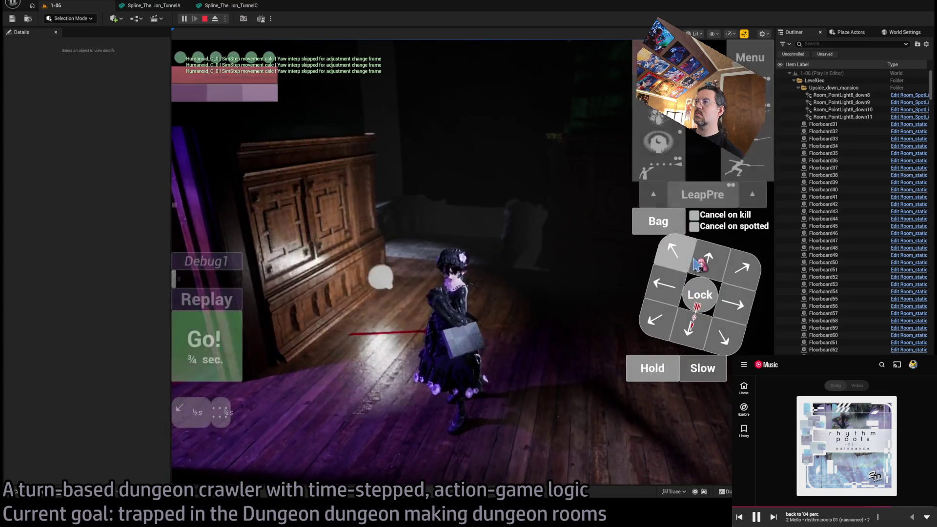
click(230, 347)
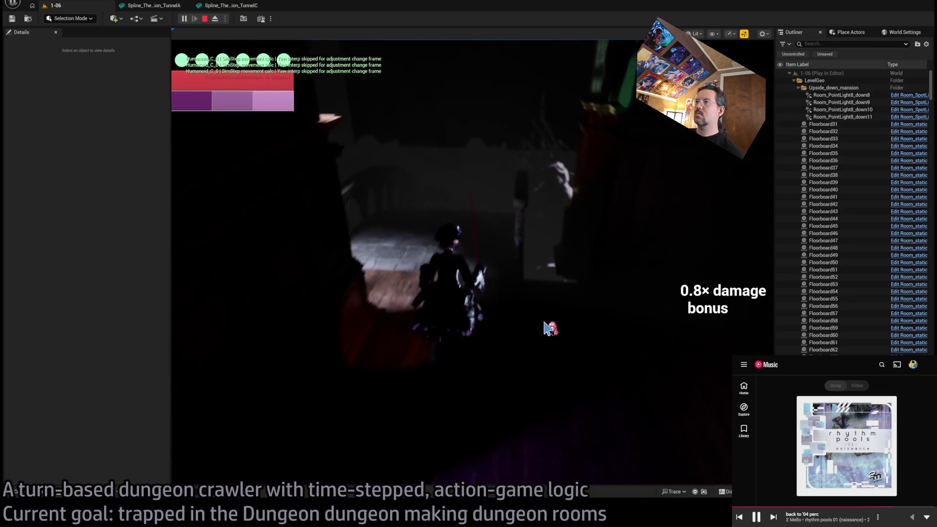
click(681, 262)
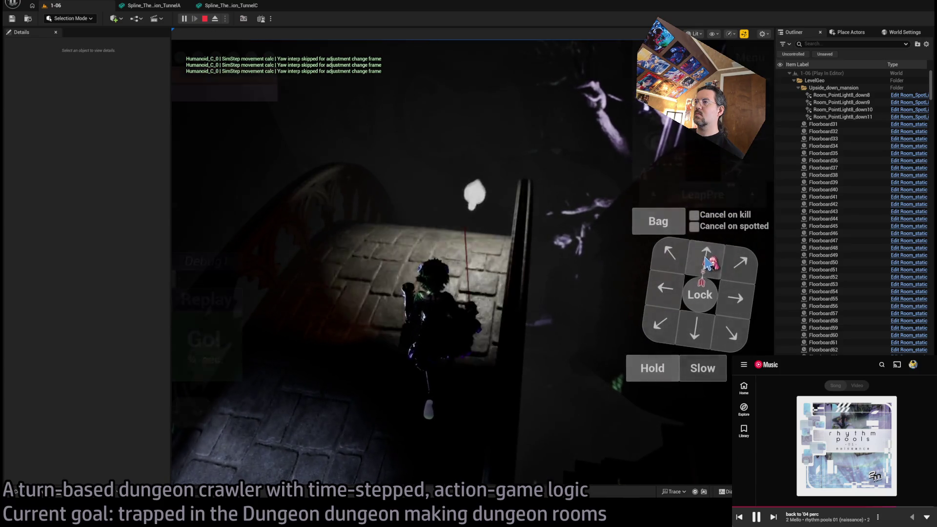
click(225, 330)
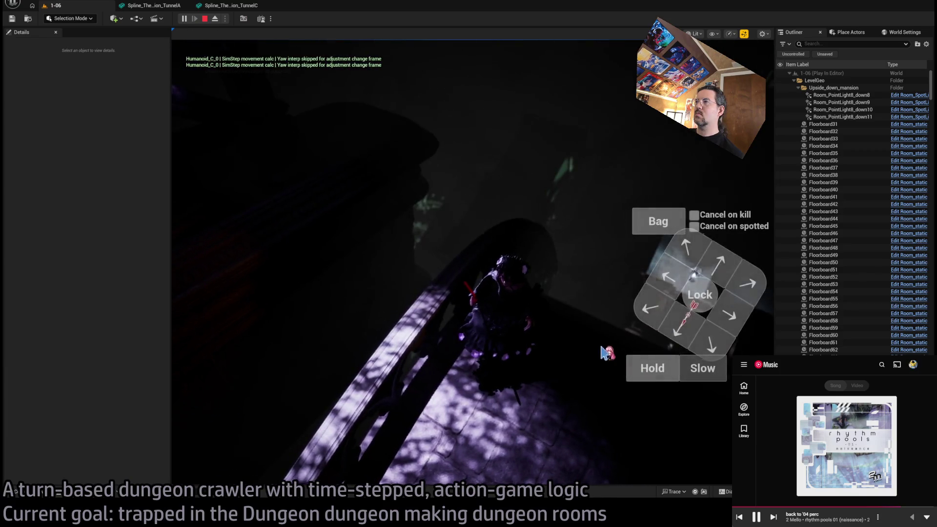
click(239, 350)
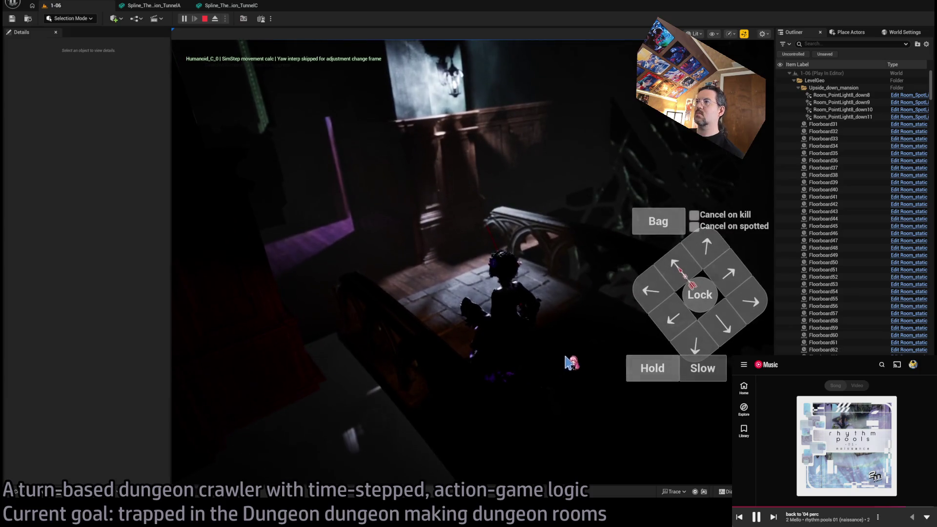
key(Escape)
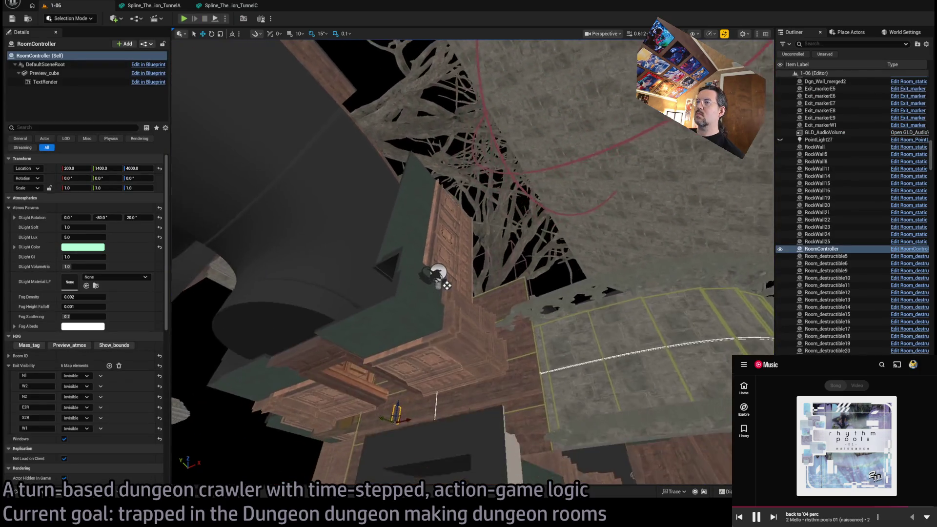
Step: Select Room_PointLight18, return to lit view, and set its attenuation radius to 300
click(429, 230)
drag(437, 286, 438, 286)
drag(81, 237, 73, 237)
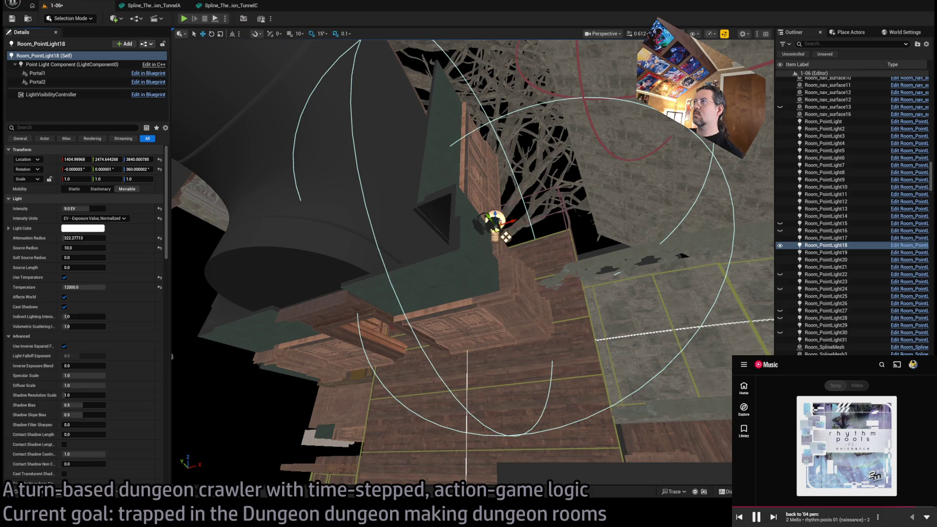
key(alt+4)
click(83, 238)
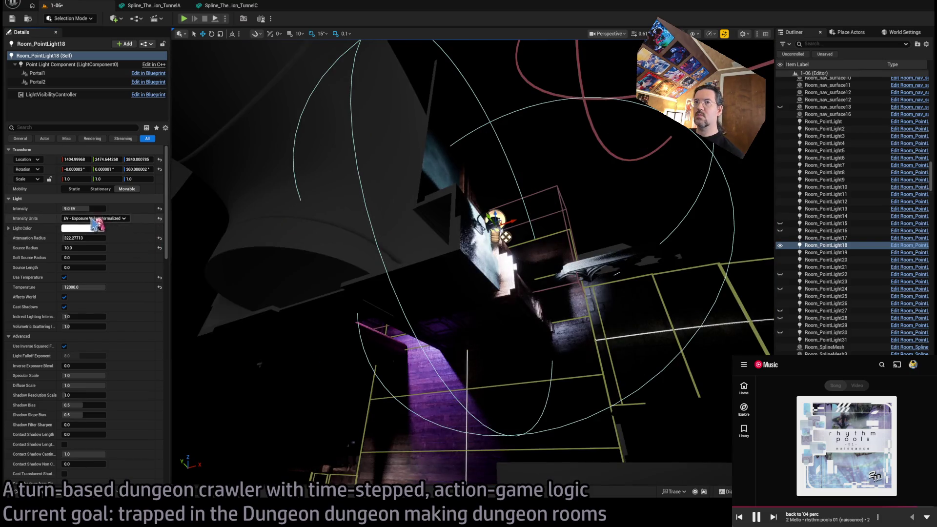
key(ctrl+z)
key(ctrl+y)
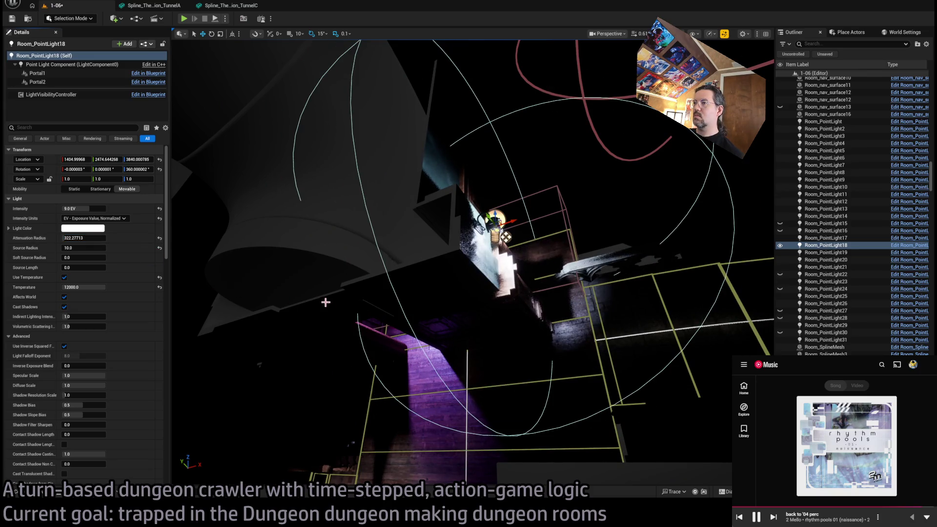
click(83, 237)
text(300)
key(Return)
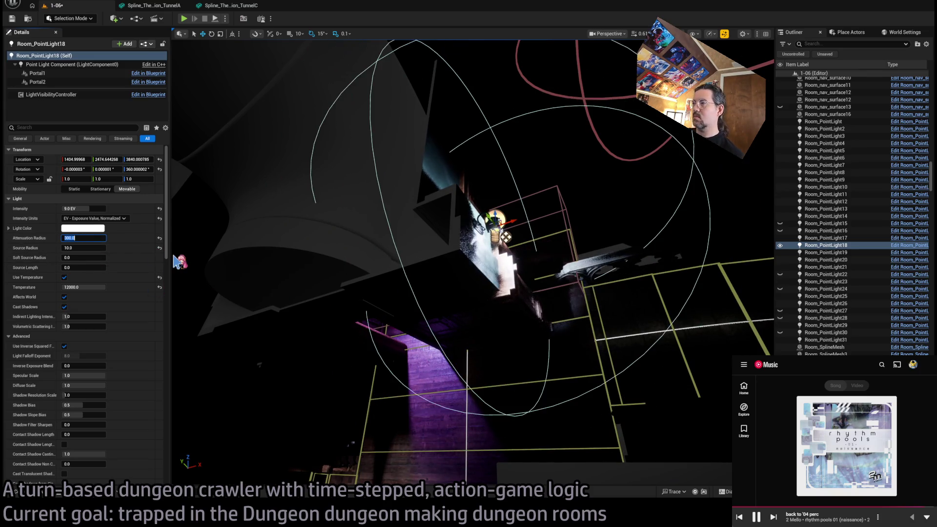
mouse_move(184, 263)
mouse_down()
mouse_move(205, 249)
mouse_move(439, 263)
mouse_up()
click(617, 259)
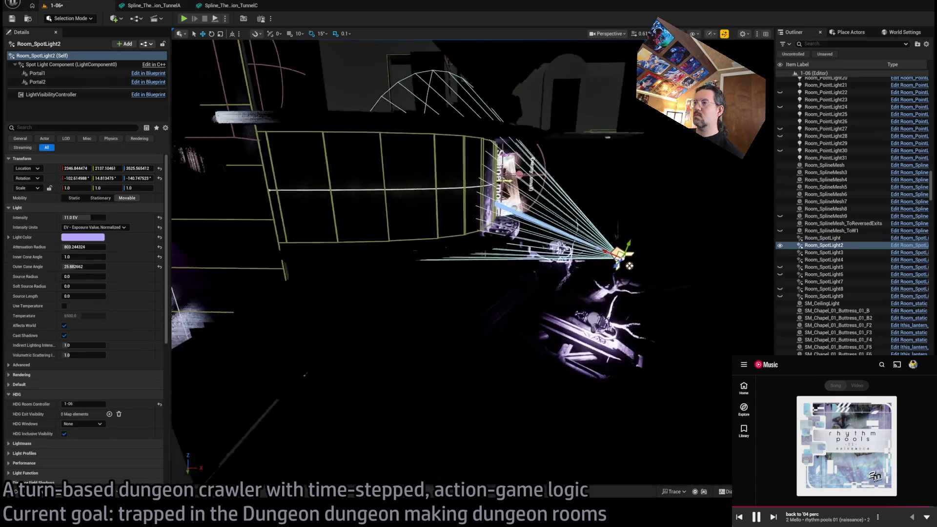
drag(617, 259, 511, 289)
key(e)
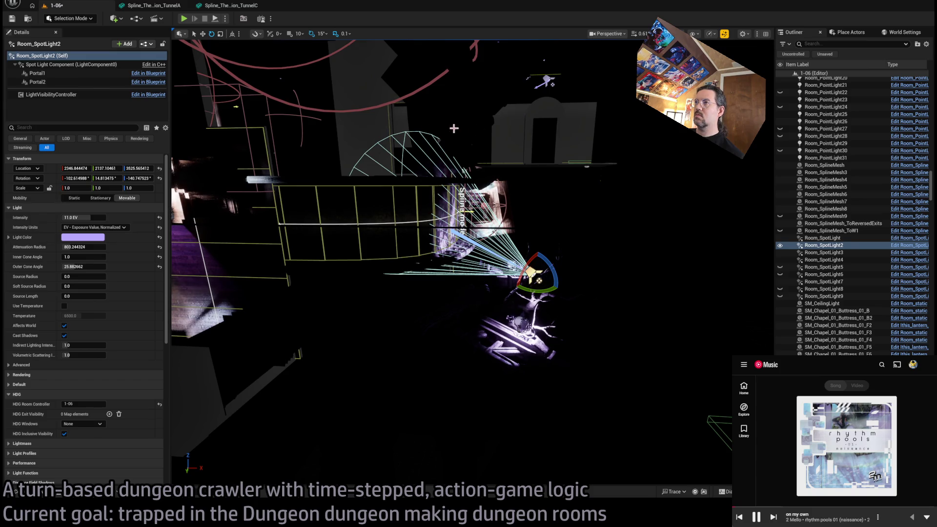
click(467, 176)
drag(439, 263, 383, 268)
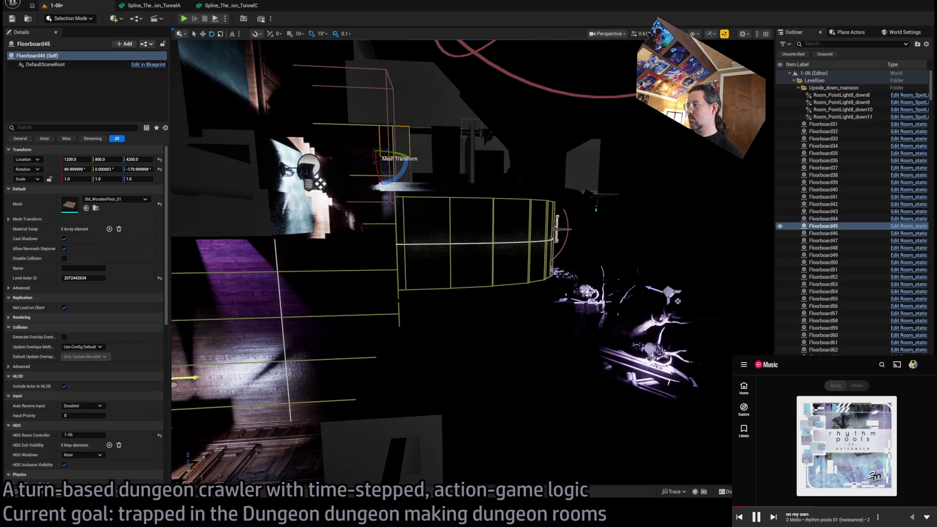
click(624, 411)
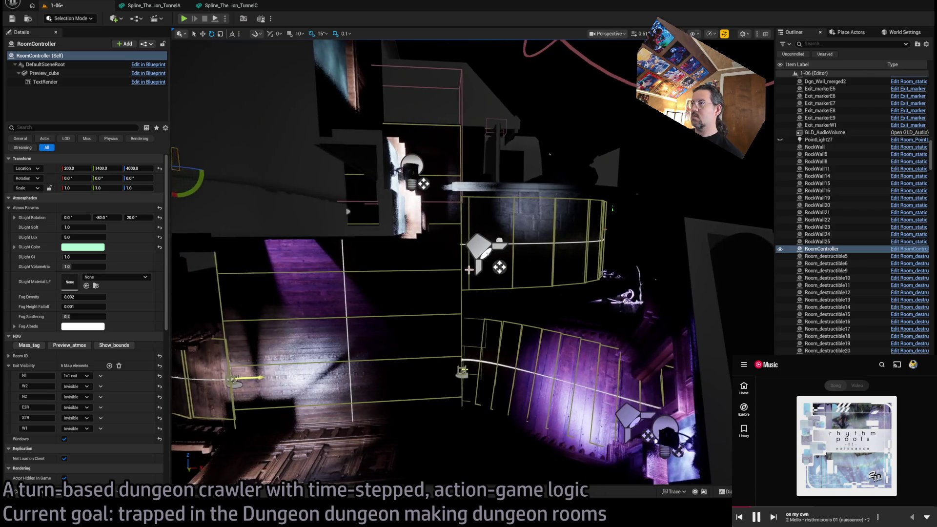
Step: Select Room_SpotLight8, remove its N1 exit visibility entry, and frame its beam with the rotate gizmo active
click(364, 248)
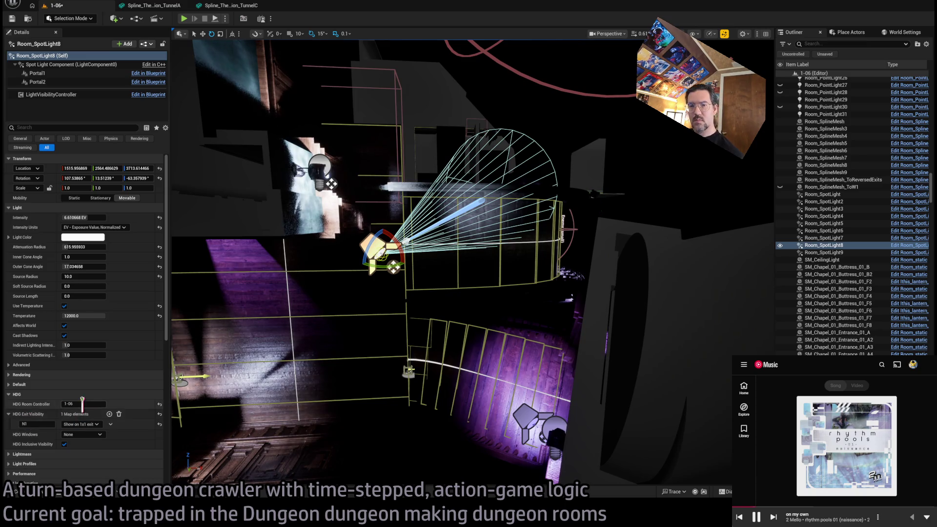
click(119, 414)
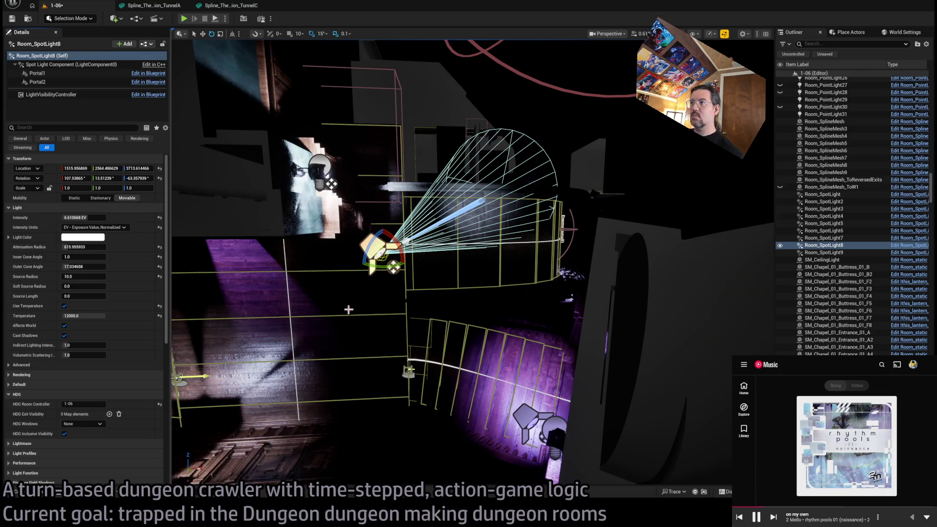
scroll(348, 309, down, 10)
mouse_move(349, 309)
mouse_down()
mouse_move(361, 355)
mouse_move(405, 361)
mouse_move(397, 273)
mouse_move(336, 267)
mouse_move(356, 293)
mouse_move(359, 272)
mouse_up()
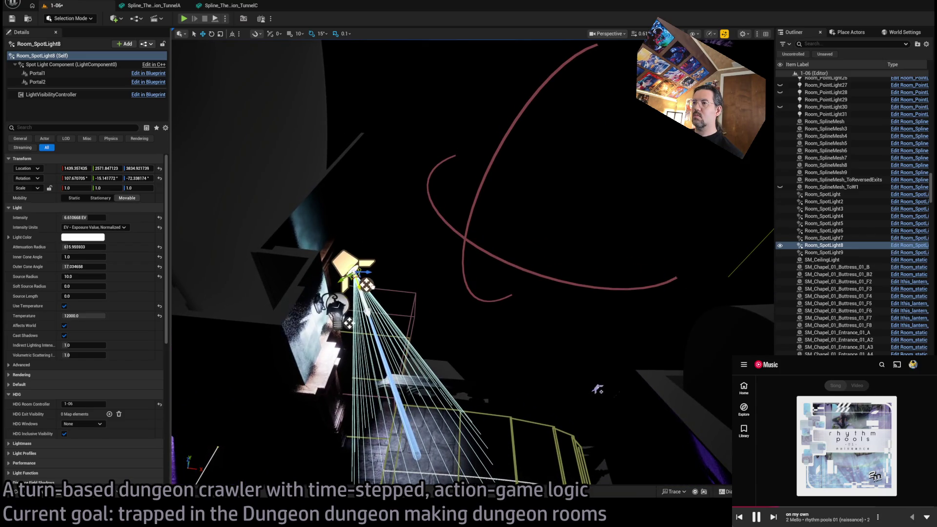
key(e)
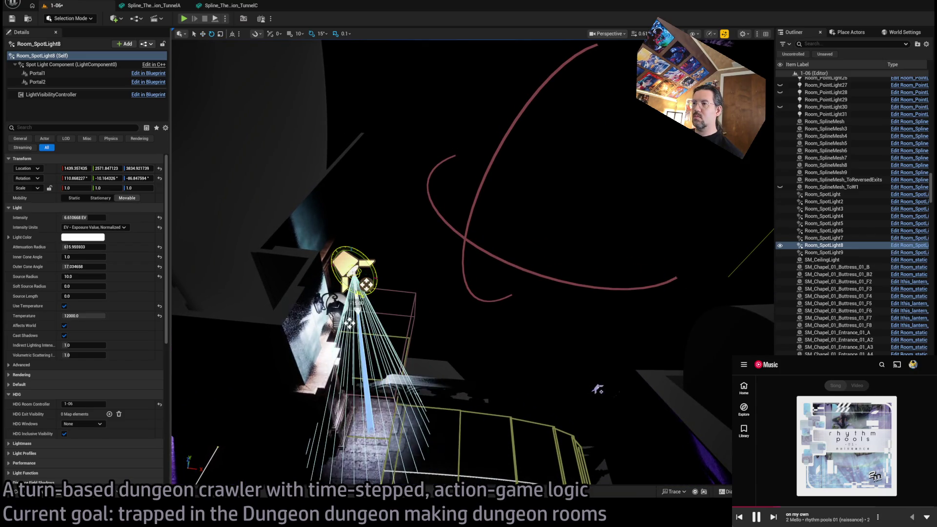
drag(597, 389, 369, 304)
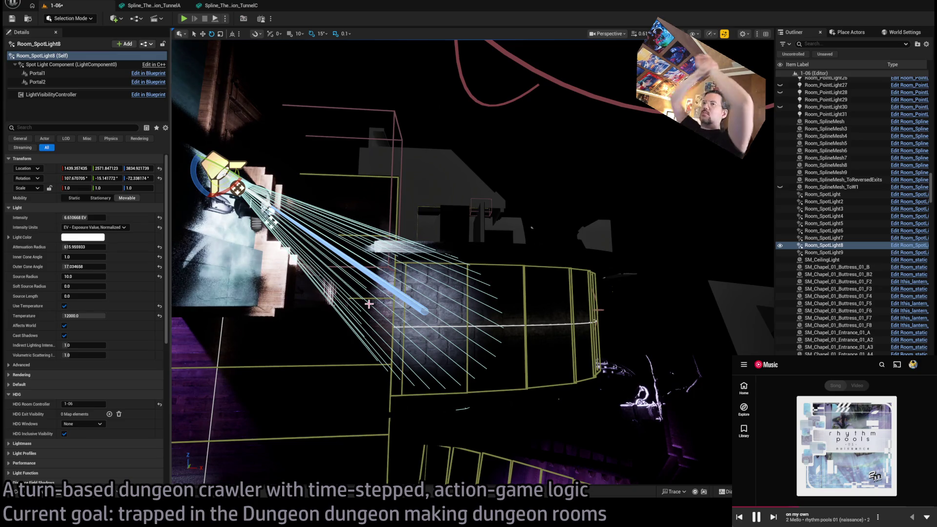
drag(472, 262, 341, 236)
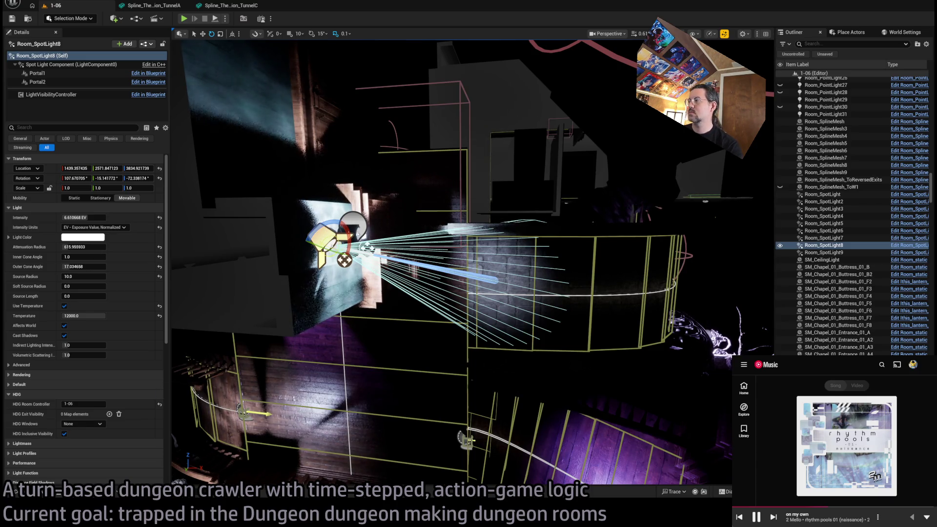
Step: Re-select Room_SpotLight8, tilt its cone down and right to about 105.6 / -17.3 / -65.6, and nudge it slightly
click(594, 354)
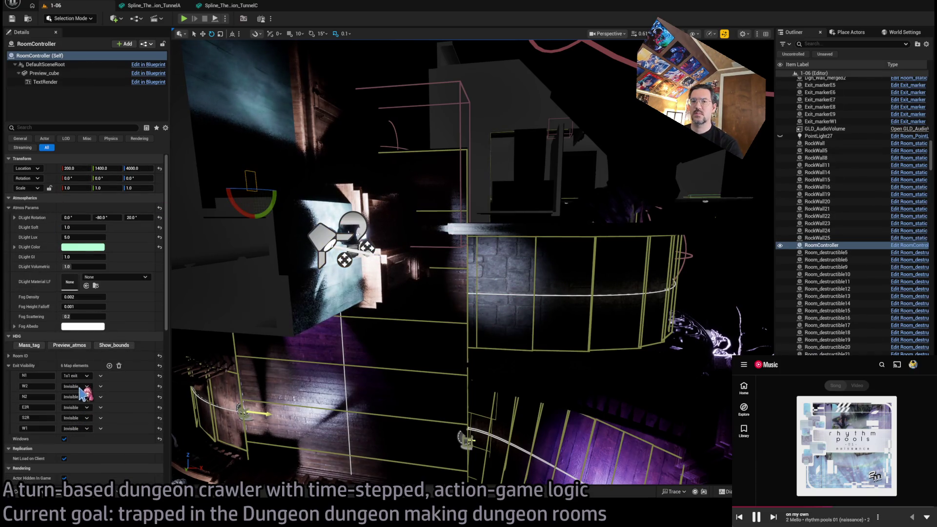
mouse_move(619, 376)
mouse_down()
mouse_move(548, 341)
mouse_move(556, 336)
mouse_move(549, 344)
mouse_up()
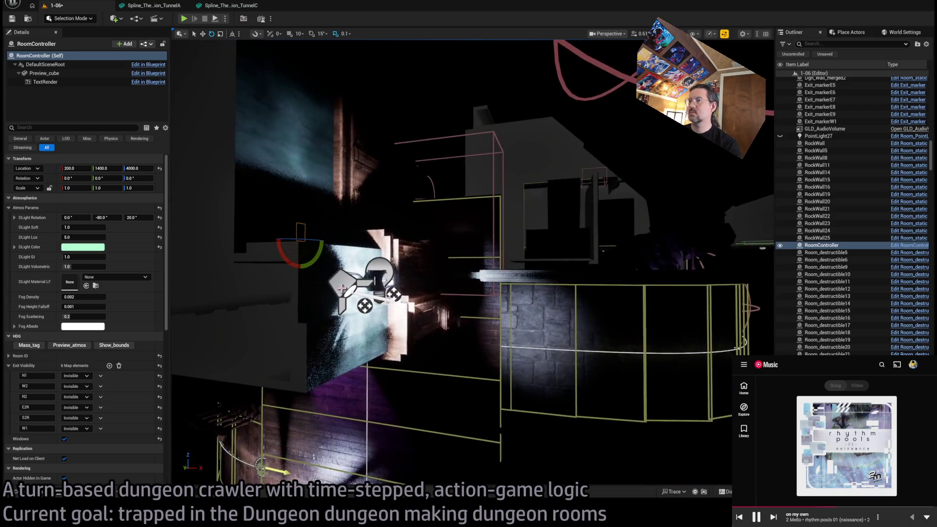
click(442, 317)
mouse_move(352, 296)
mouse_down()
mouse_move(371, 303)
mouse_move(555, 199)
mouse_up()
drag(417, 283, 411, 281)
mouse_move(505, 307)
mouse_down()
mouse_move(371, 229)
mouse_move(293, 161)
mouse_up()
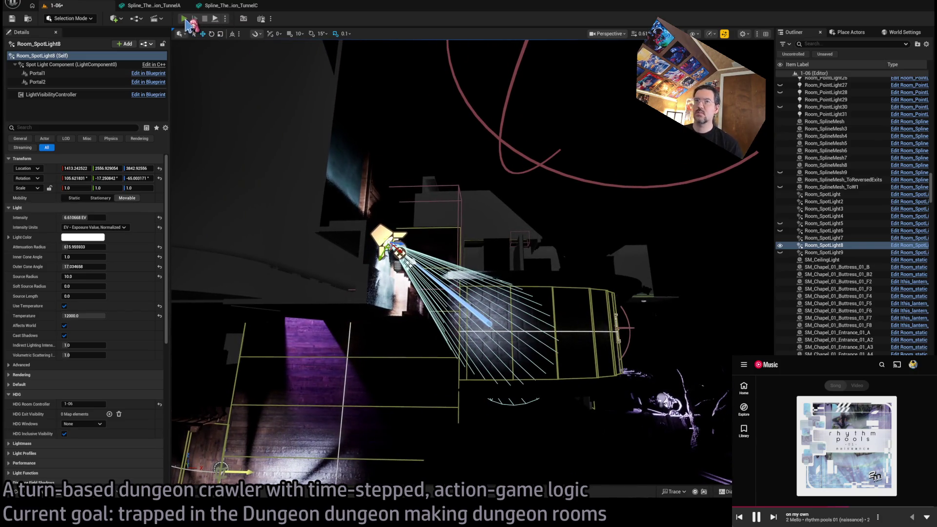
key(alt+p)
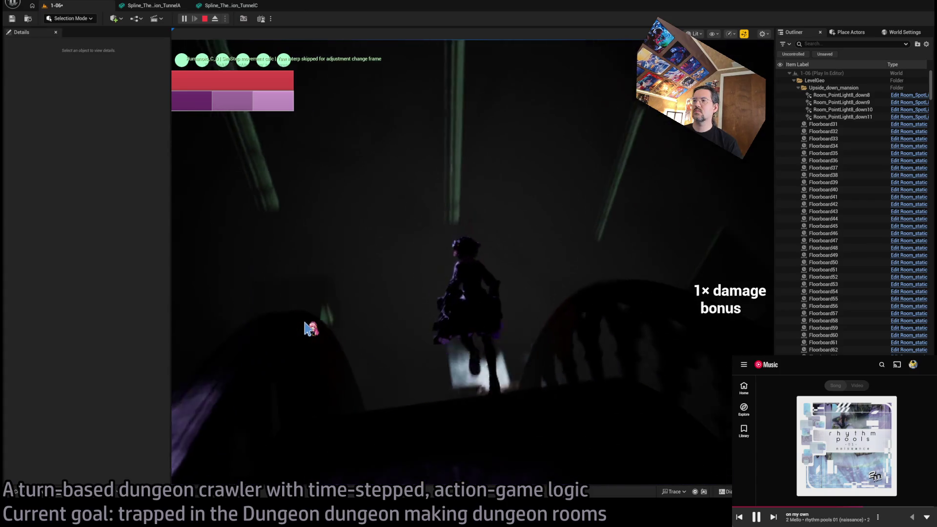
Step: Take five turns in the running play session of room 1-06, then stop it with Esc
click(309, 328)
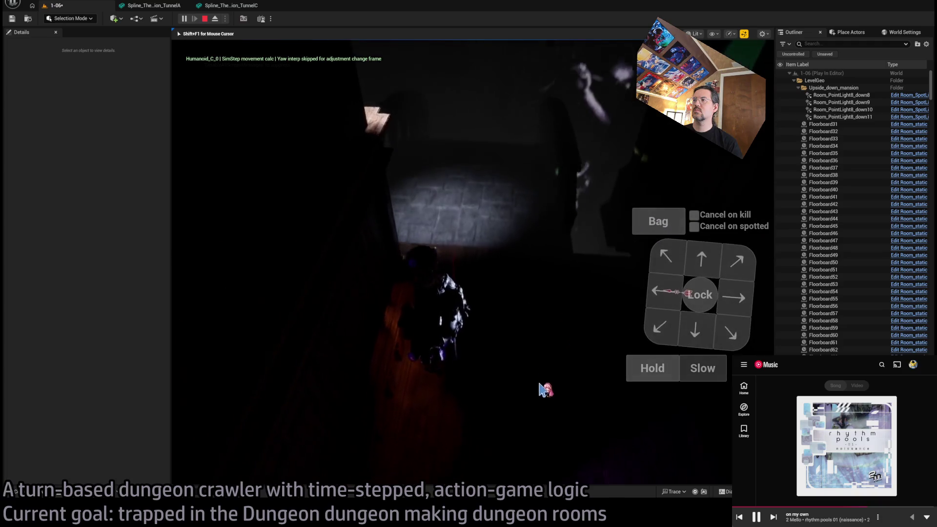
click(742, 292)
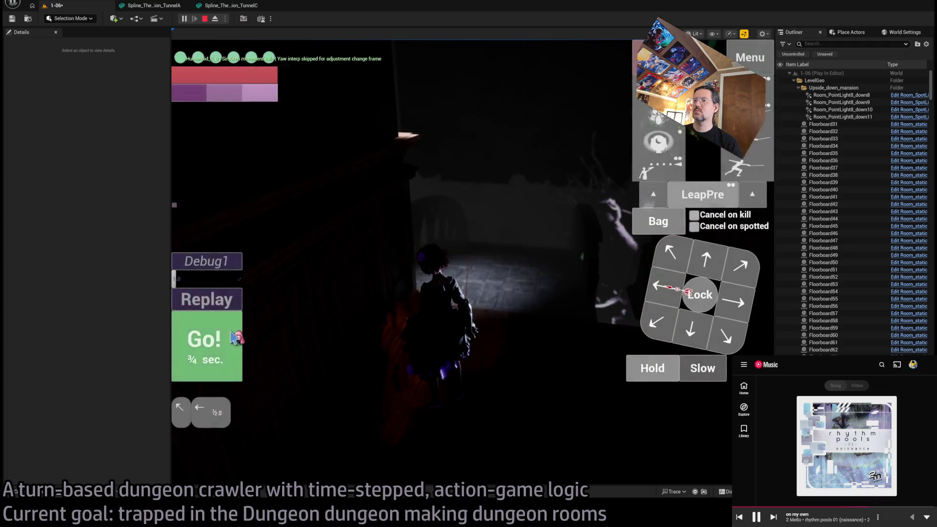
click(237, 336)
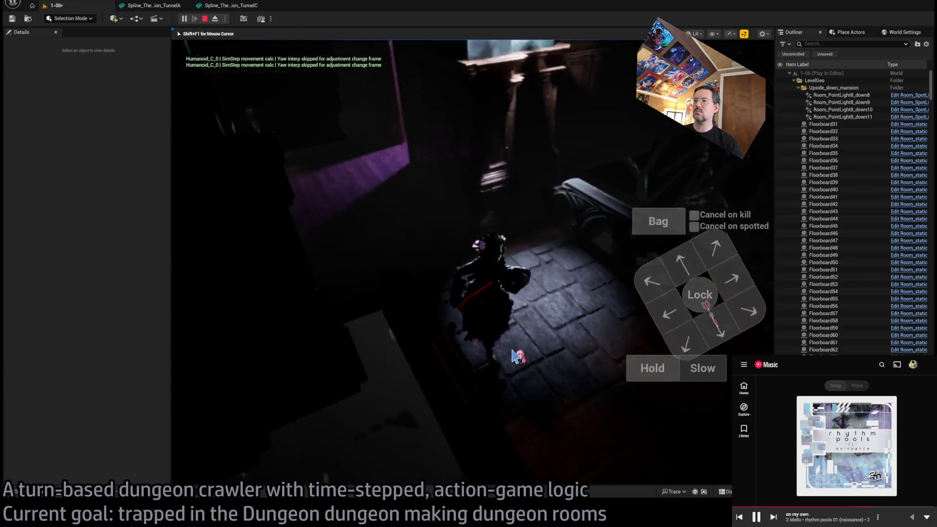
click(341, 293)
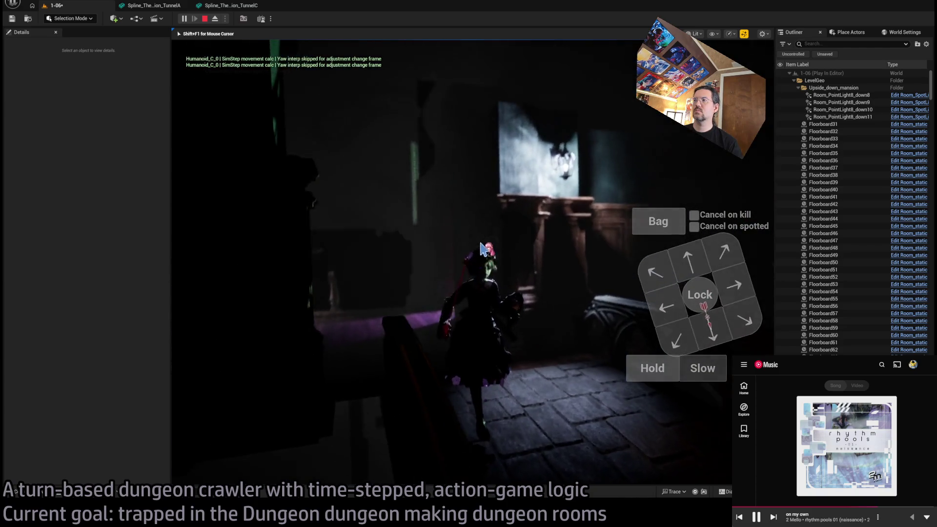
click(577, 321)
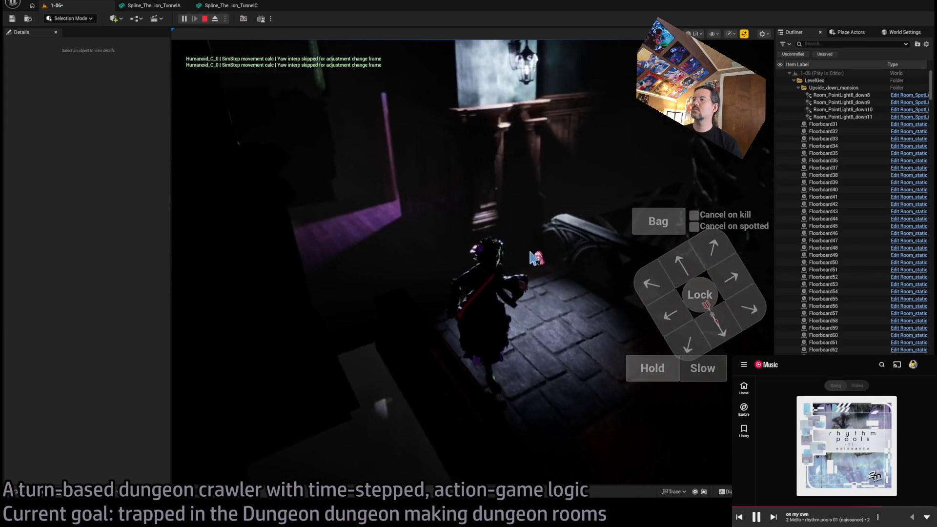
click(530, 201)
key(Escape)
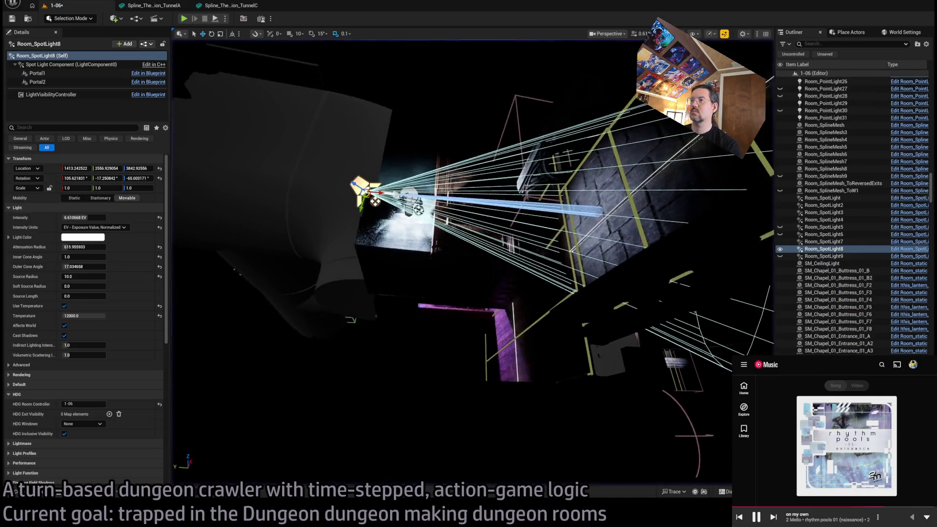
Step: Assign M_foggy_spot_med_LF as Room_SpotLight8's Light Function Material
scroll(88, 366, down, 5)
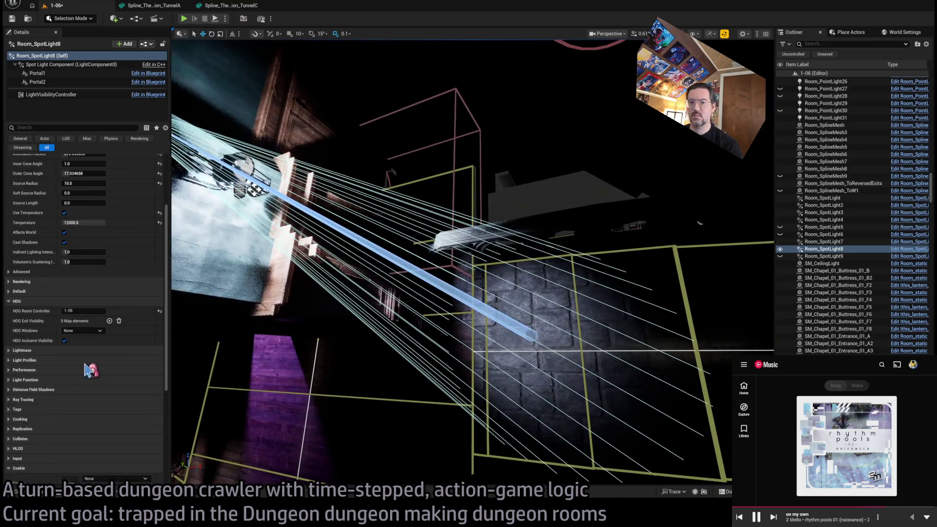
click(18, 398)
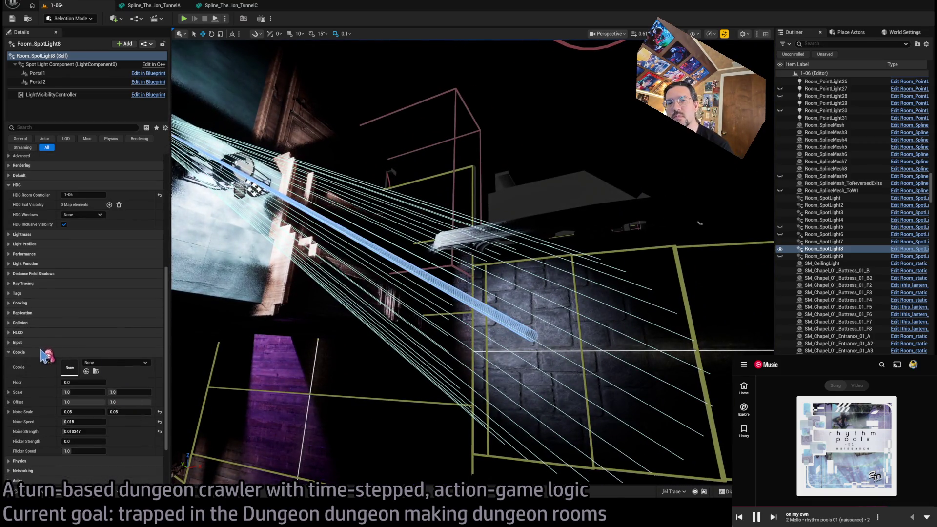
click(29, 301)
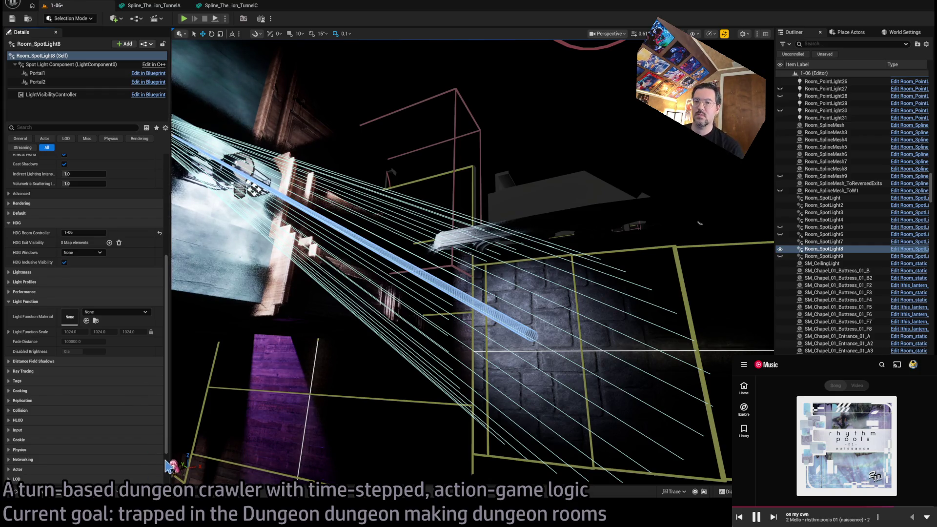
drag(163, 448, 300, 395)
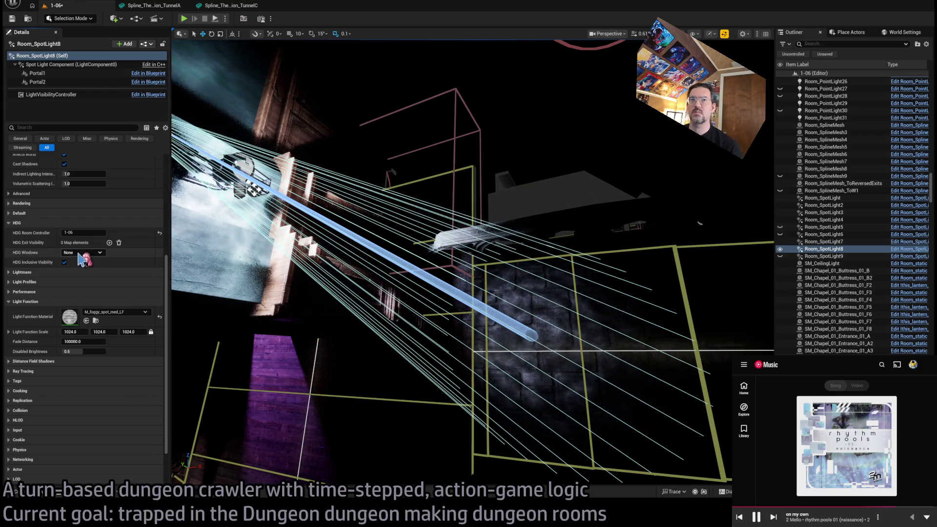
scroll(83, 259, up, 5)
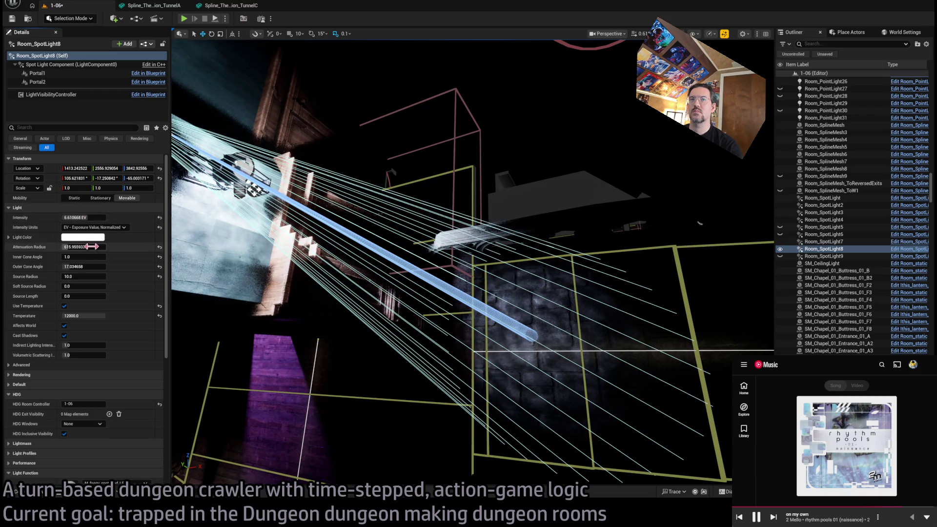
Step: Set the spotlight intensity to 8.0 EV, save the level, and locate the light function material
drag(89, 217, 105, 218)
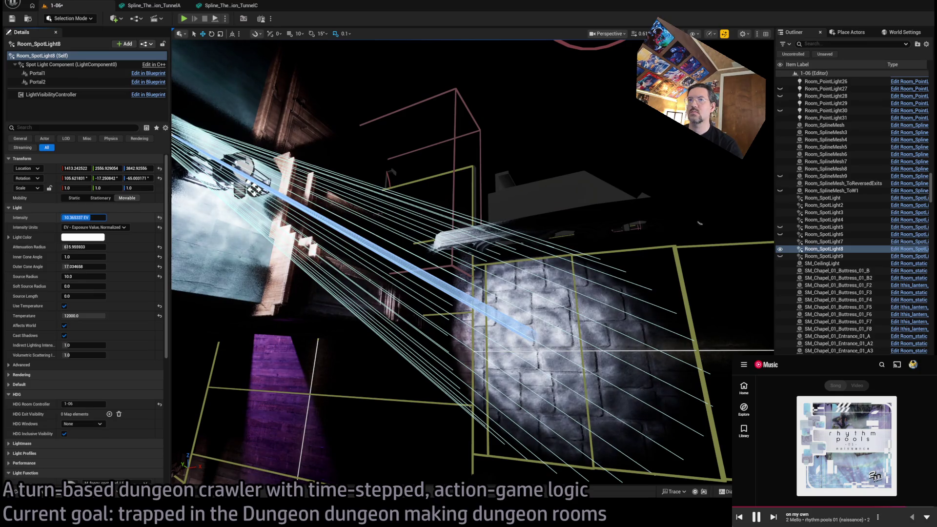
key(ctrl+z)
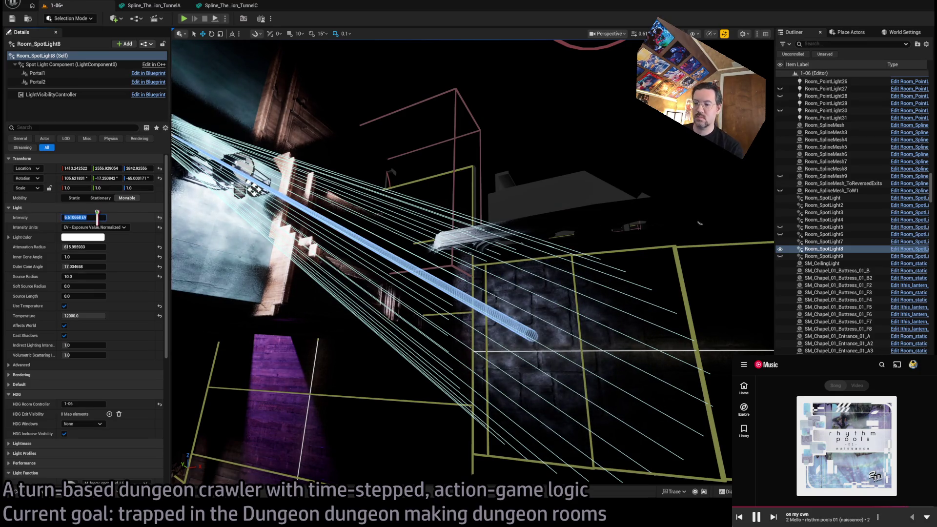
text(8)
key(Return)
drag(268, 265, 309, 231)
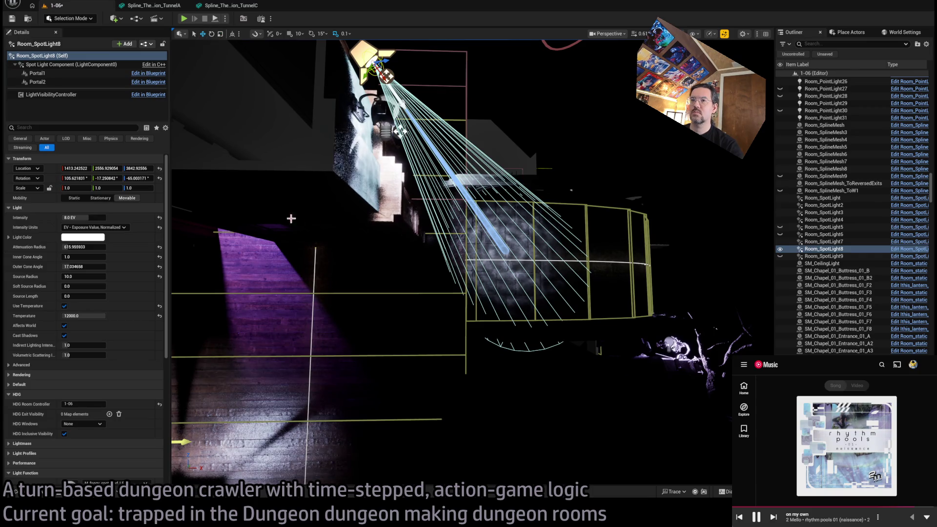
key(ctrl+s)
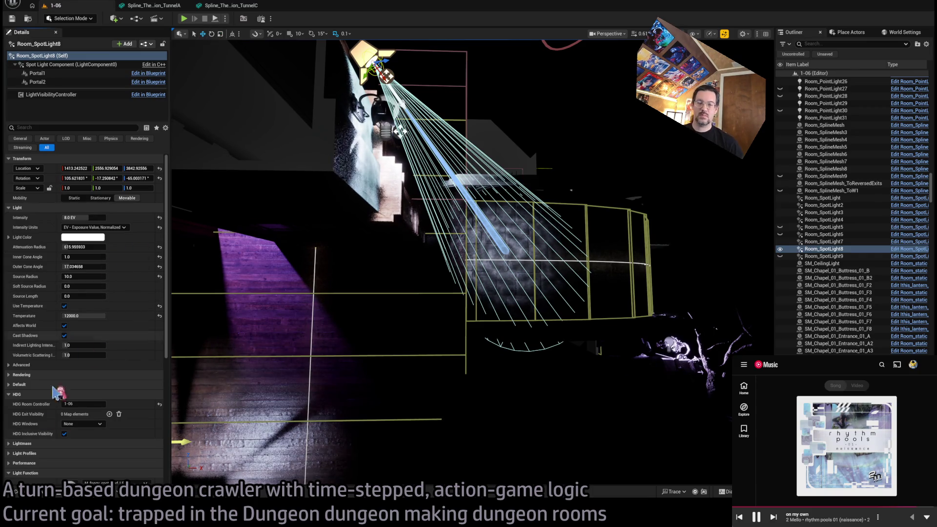
scroll(140, 392, down, 3)
click(129, 421)
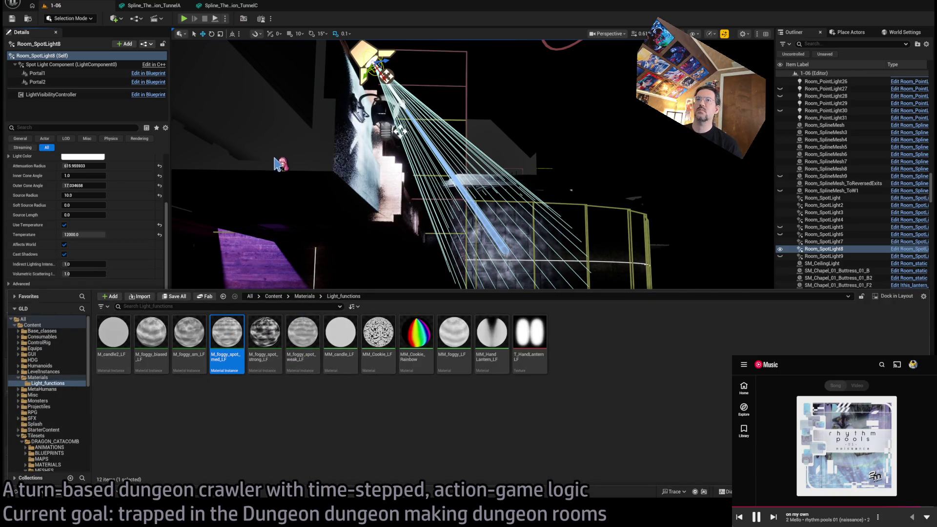
Step: Duplicate the foggy spot light function and name the copy M_foggy_spot_med_NoSine
key(ctrl+d)
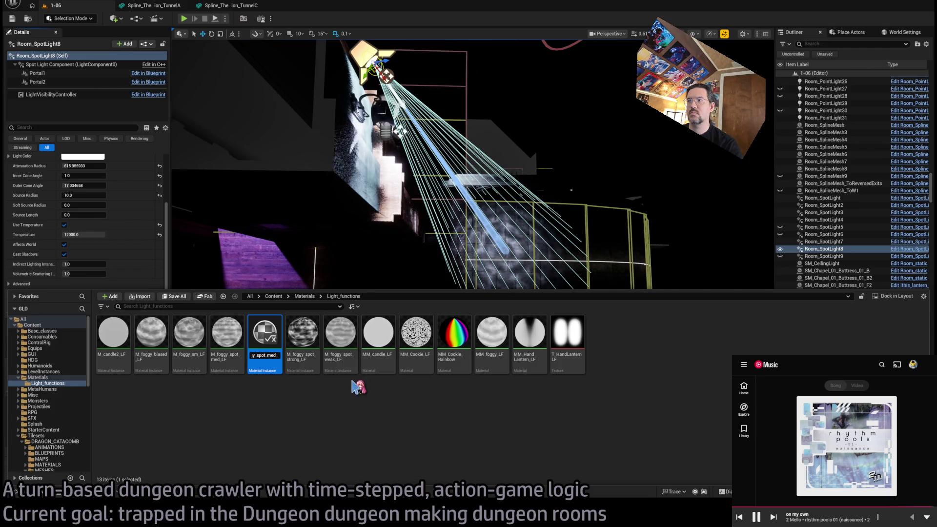
text(_med_NoSine)
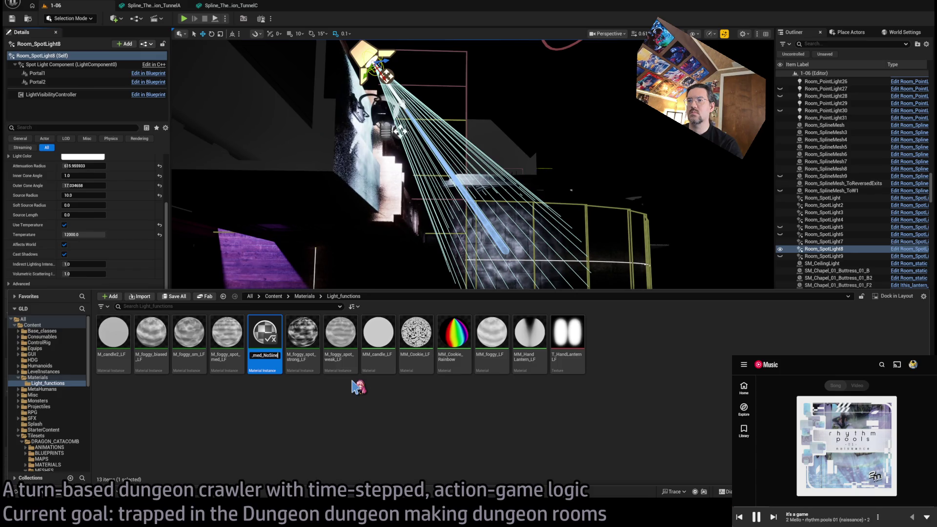
key(Return)
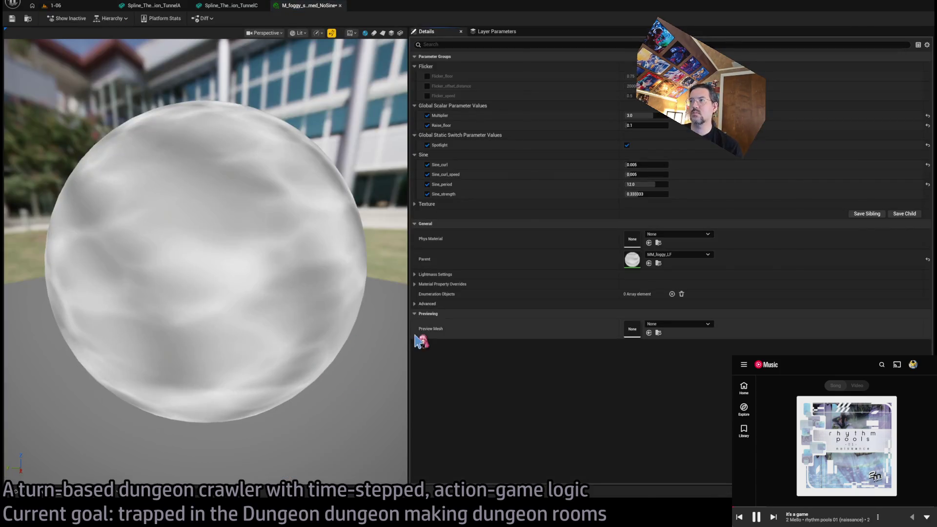
Step: Preview M_foggy_spot_med_NoSine on the plane mesh, set Sine_strength to 0.0, then return to level 1-06
scroll(293, 259, down, 5)
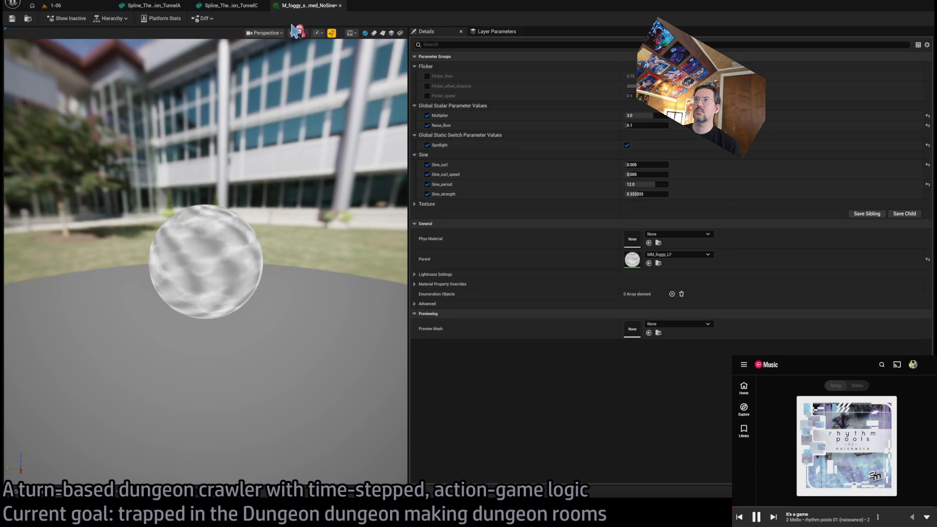
click(383, 33)
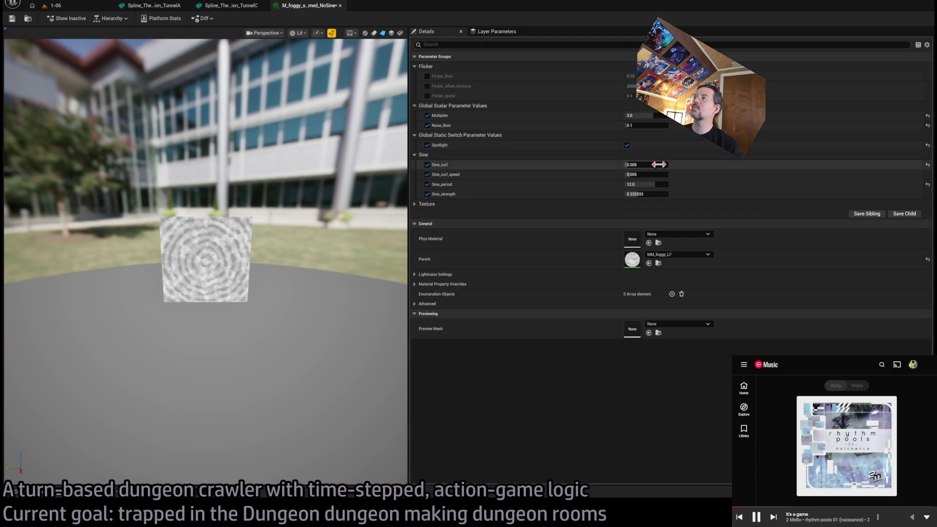
mouse_move(653, 194)
mouse_down()
mouse_move(644, 193)
mouse_move(659, 193)
mouse_up()
drag(257, 258, 210, 209)
scroll(210, 209, up, 3)
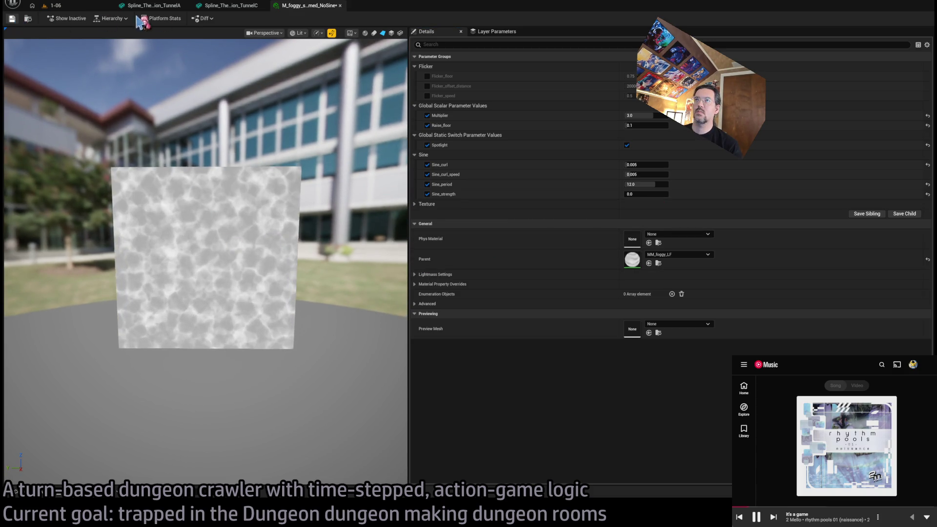
click(55, 5)
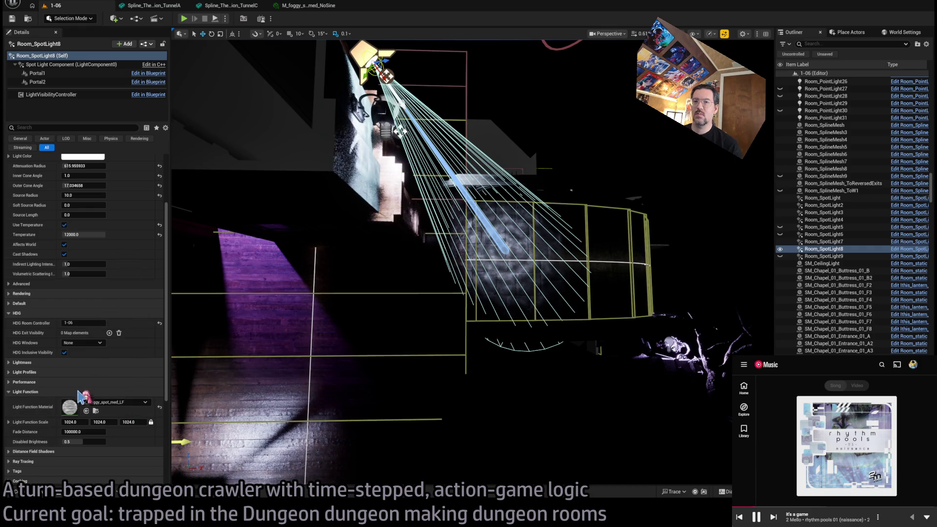
Step: Assign M_foggy_spot_med_NoSine to Room_SpotLight8 and widen its outer cone angle to about 23.35
click(87, 411)
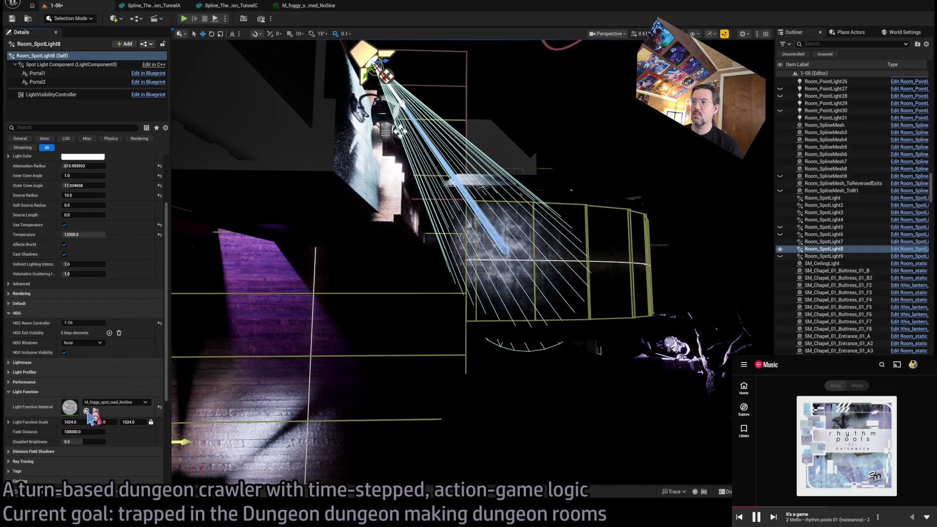
scroll(509, 267, up, 8)
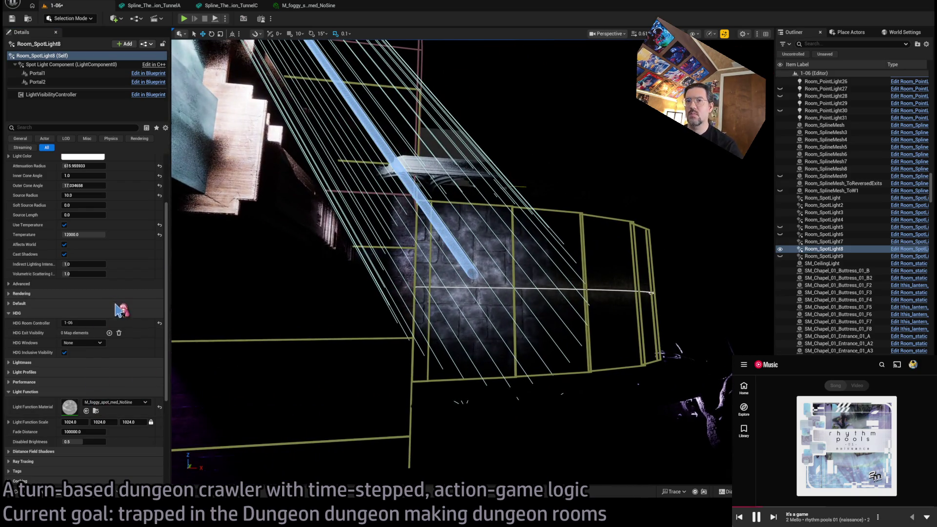
scroll(121, 305, up, 1)
drag(91, 197, 212, 246)
scroll(294, 281, down, 8)
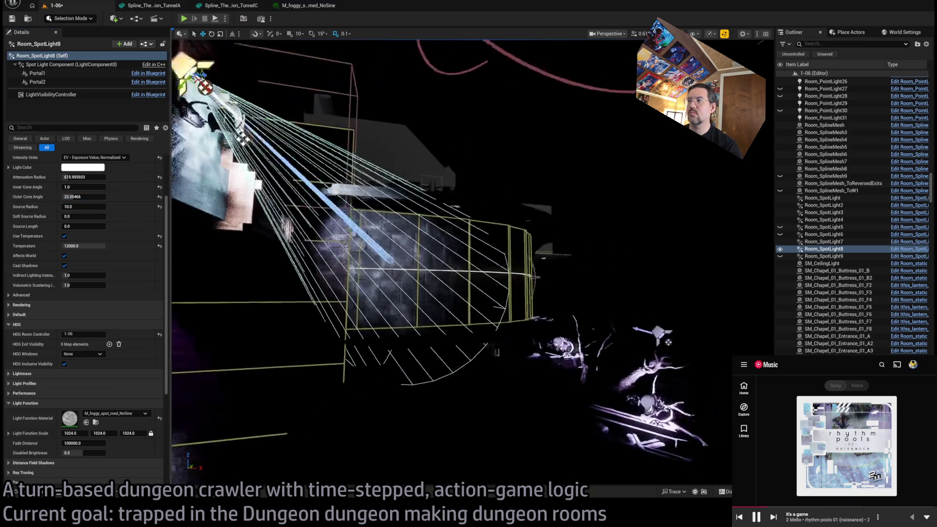
Step: Switch the viewport to Unlit shading and frame Floorboard77 on the wall
mouse_move(331, 194)
mouse_down()
mouse_move(391, 170)
mouse_move(493, 156)
mouse_move(587, 226)
mouse_up()
key(alt+3)
click(563, 239)
key(f)
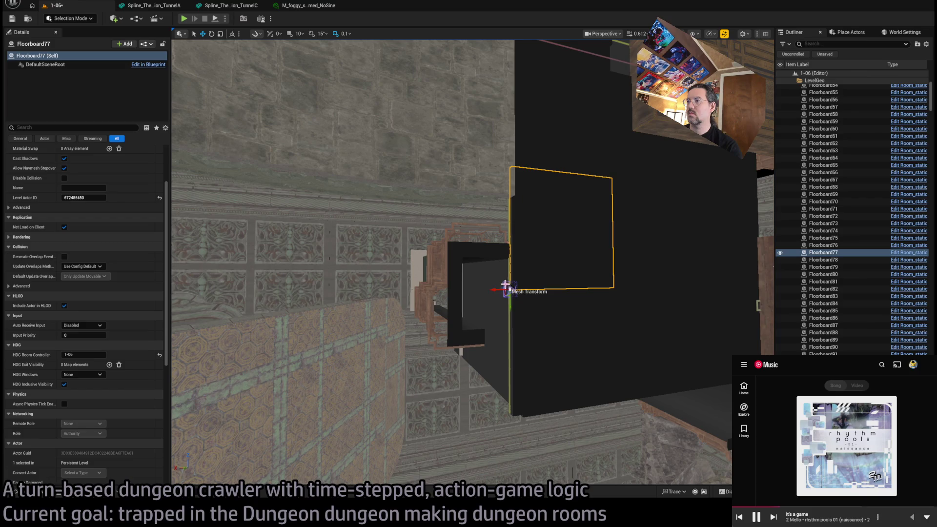
Step: Duplicate Floorboard77 as Floorboard133 and position it just below-left of the original
mouse_move(505, 295)
mouse_down()
mouse_move(404, 389)
mouse_move(367, 373)
mouse_up()
key(ctrl+z)
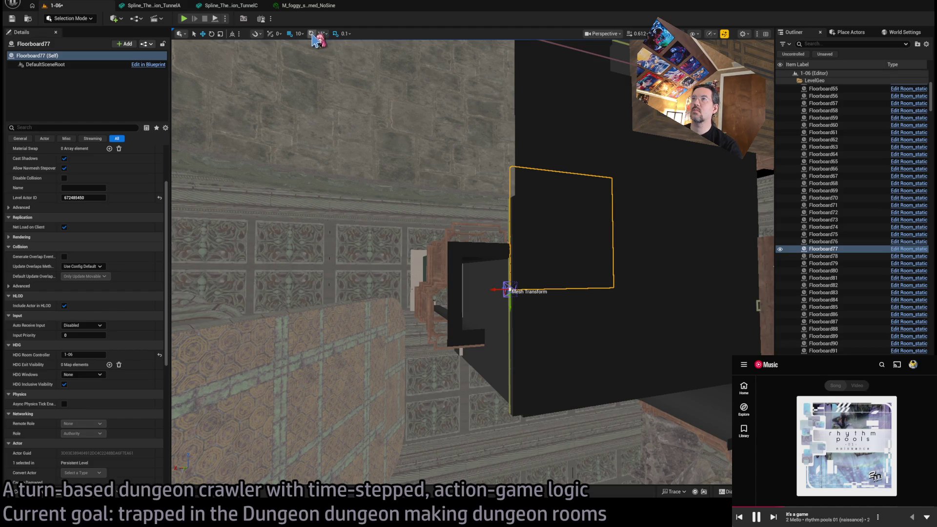
mouse_move(496, 288)
mouse_down()
mouse_move(378, 372)
mouse_move(431, 328)
mouse_up()
mouse_move(532, 403)
mouse_down()
mouse_move(483, 383)
mouse_move(510, 369)
mouse_move(525, 406)
mouse_up()
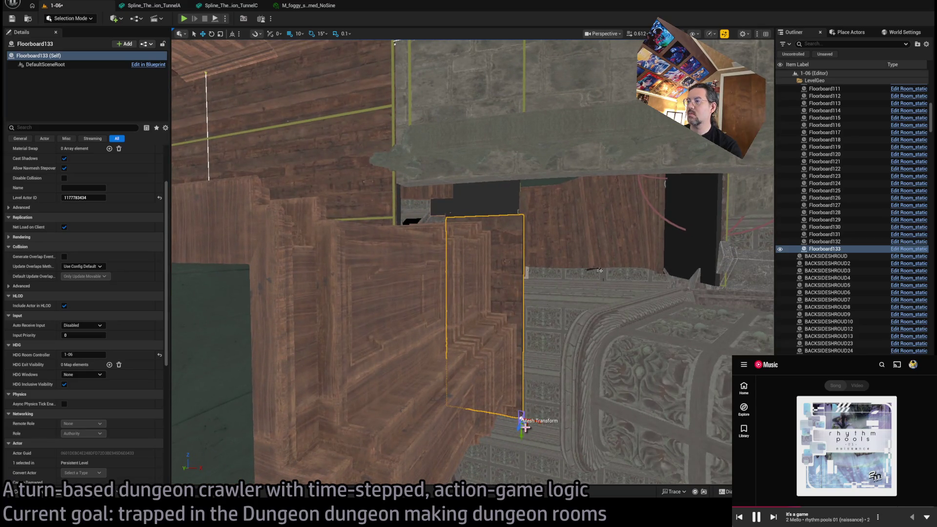
drag(521, 430, 521, 468)
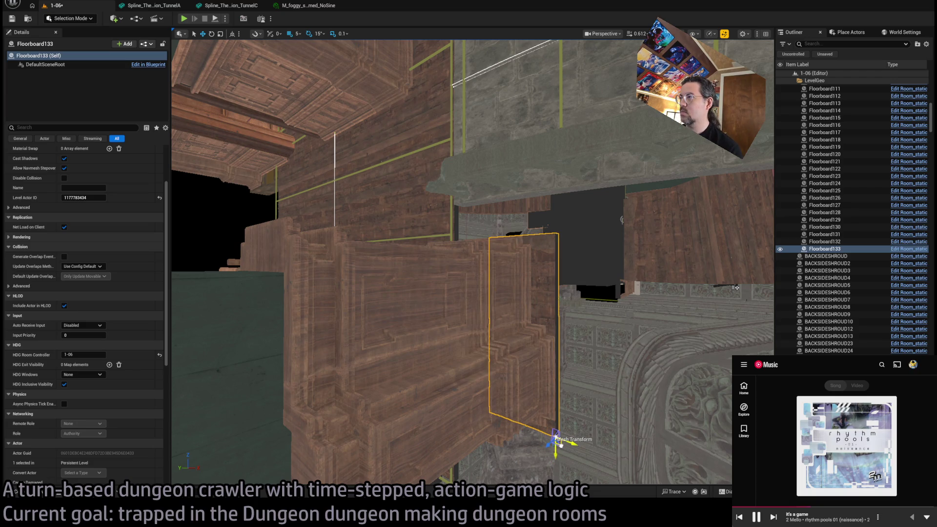
mouse_move(556, 447)
mouse_down()
mouse_move(561, 439)
mouse_move(502, 366)
mouse_move(577, 466)
mouse_move(360, 434)
mouse_up()
scroll(56, 305, up, 3)
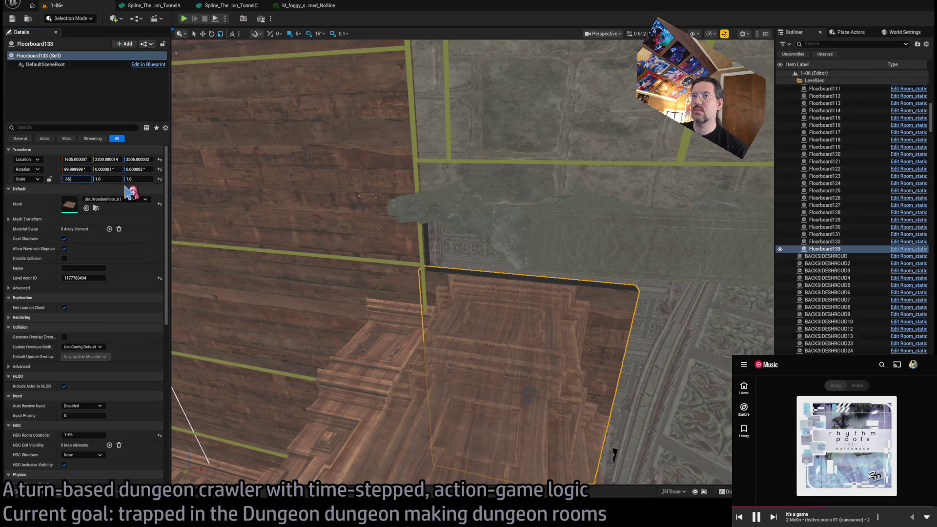
Step: Set Floorboard133's X scale to 0.675, trying 0.67 and 0.68 first
key(f)
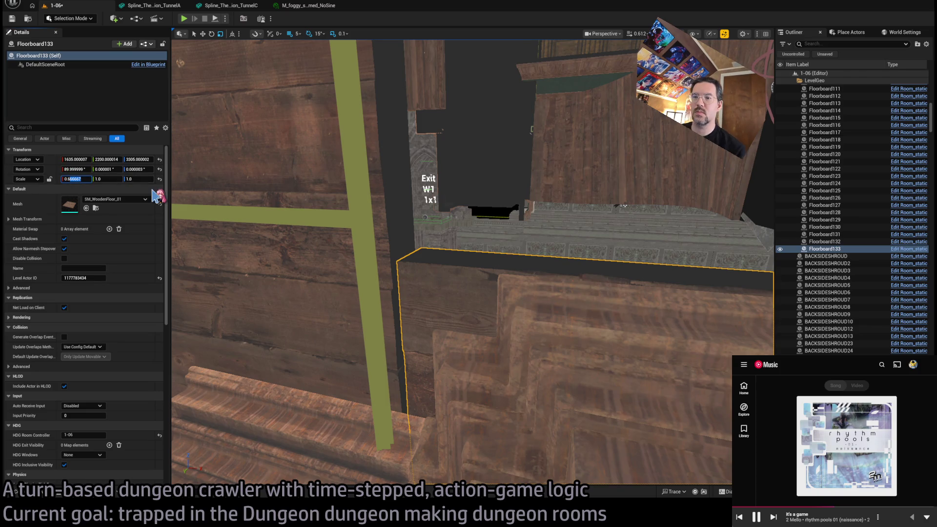
key(Return)
text(8)
key(Return)
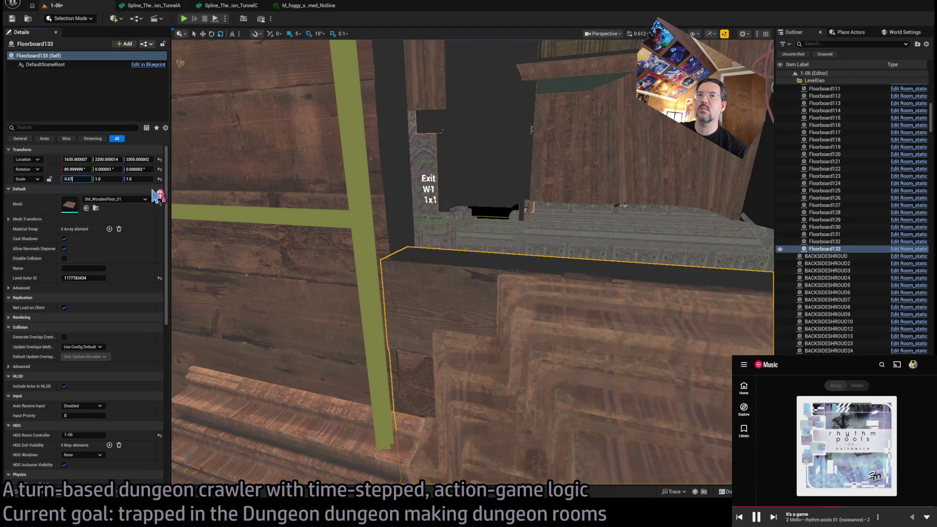
text(5)
key(Return)
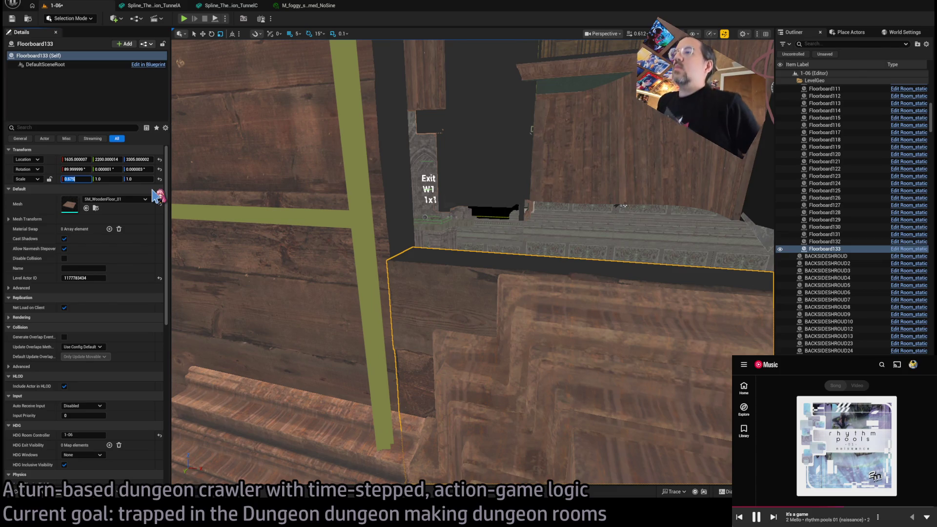
mouse_move(287, 207)
mouse_down()
mouse_move(290, 288)
mouse_move(291, 256)
mouse_up()
click(373, 290)
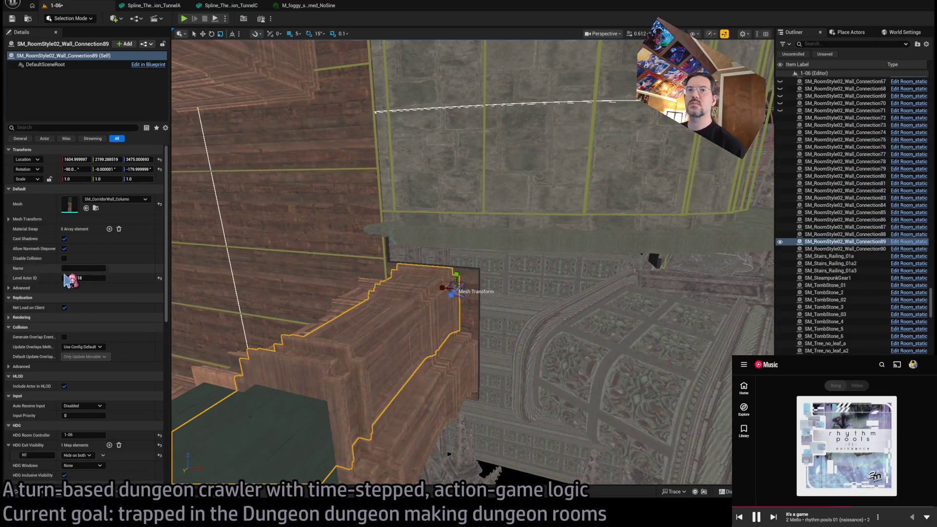
click(470, 292)
mouse_move(451, 263)
mouse_down()
mouse_move(468, 227)
mouse_move(510, 326)
mouse_move(437, 259)
mouse_up()
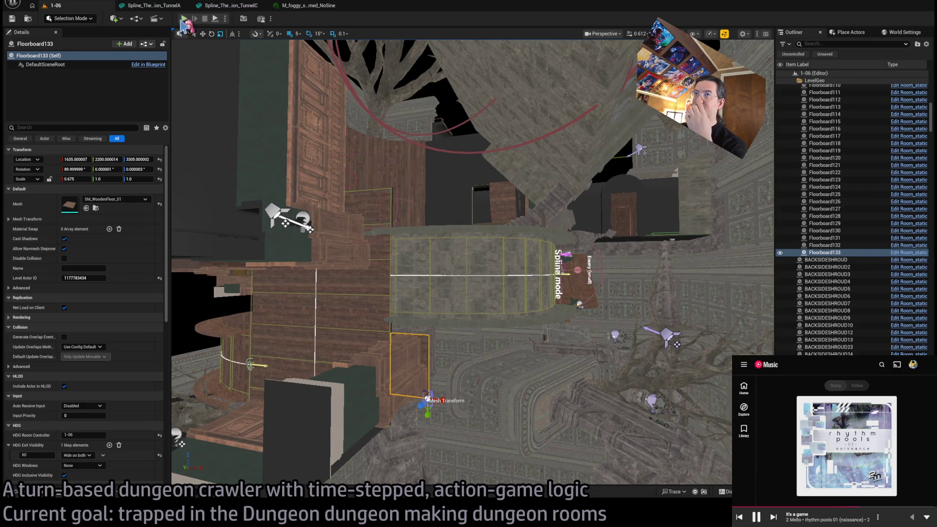
Step: Play-test level 1-06 in the editor, moving the character and turning the camera, then stop
key(alt+p)
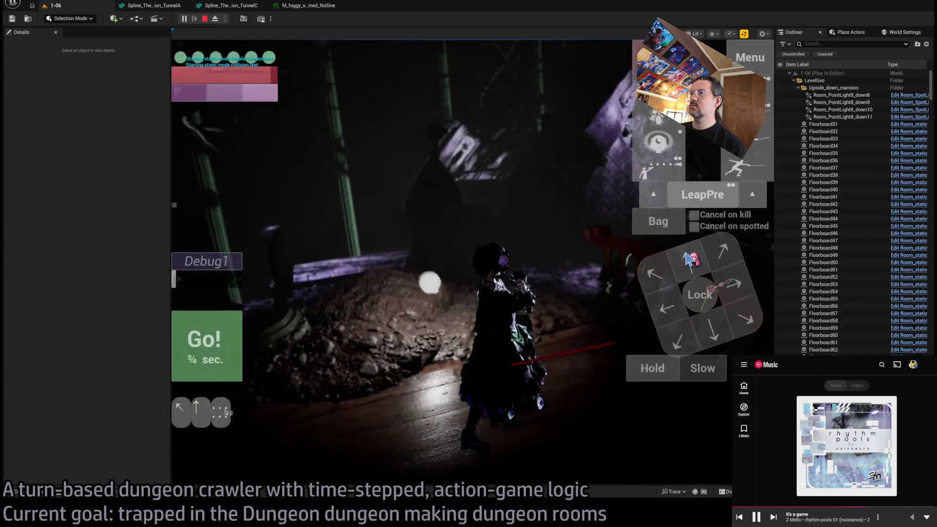
click(680, 344)
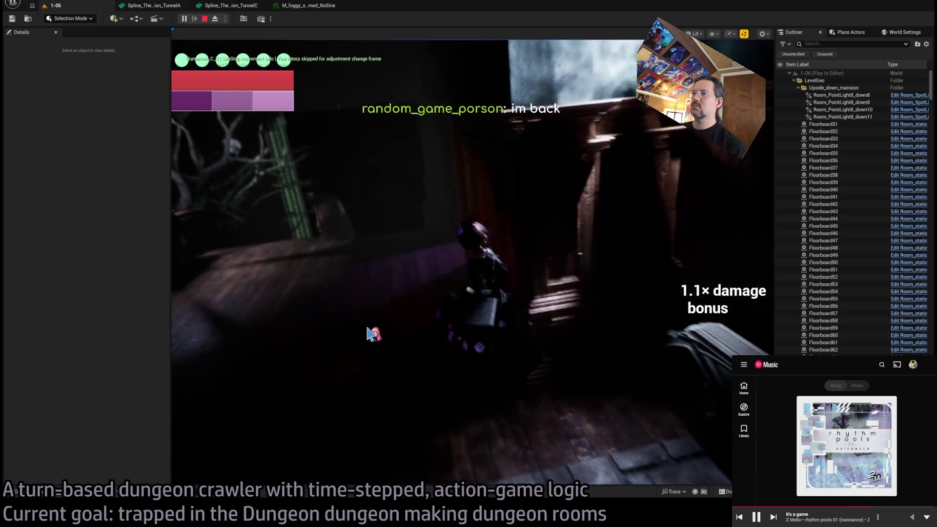
click(536, 345)
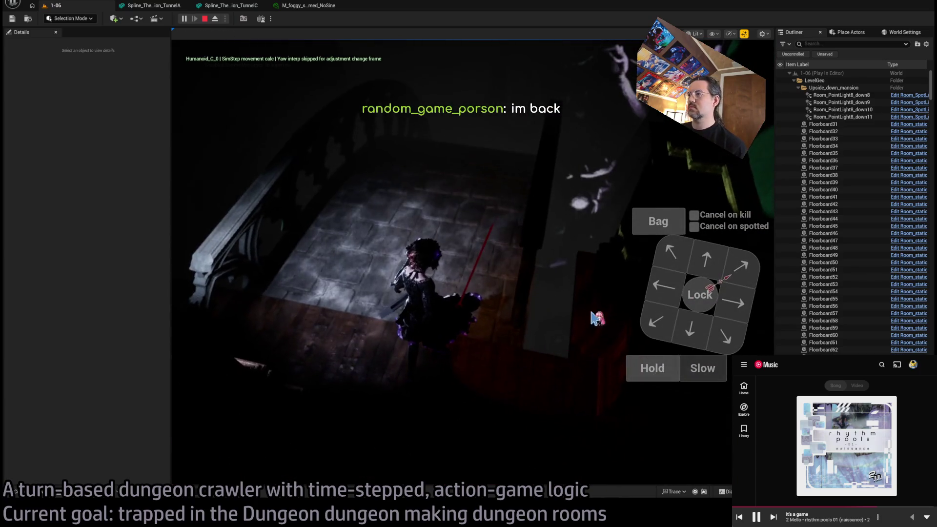
key(Escape)
drag(546, 373, 546, 373)
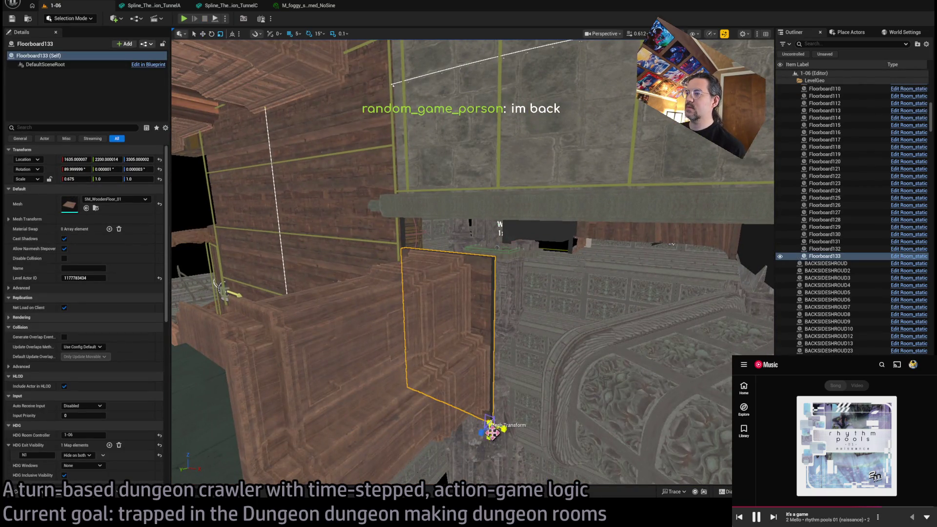
Step: Set Floorboard133's Y scale to 1.225, then select a board on the plank wall by Exit N1
mouse_move(488, 428)
mouse_down()
mouse_move(660, 307)
mouse_move(374, 290)
mouse_up()
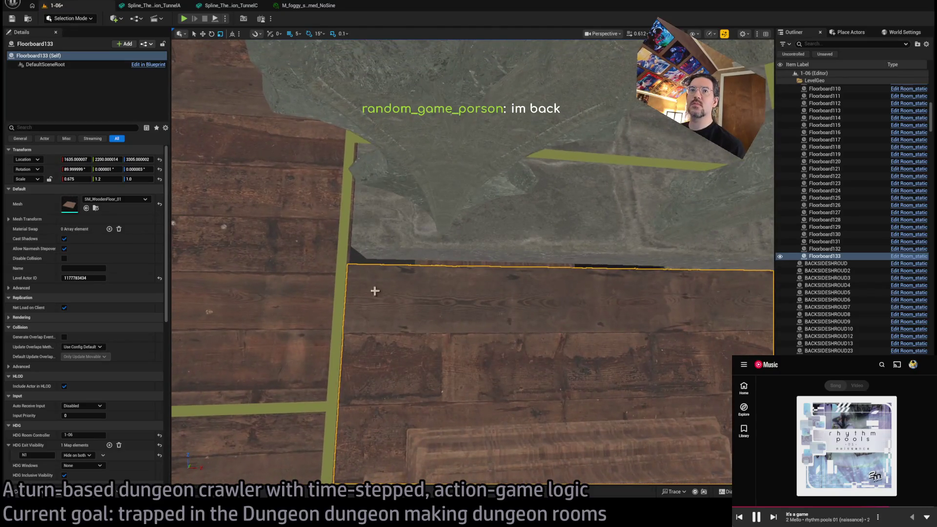
text(25)
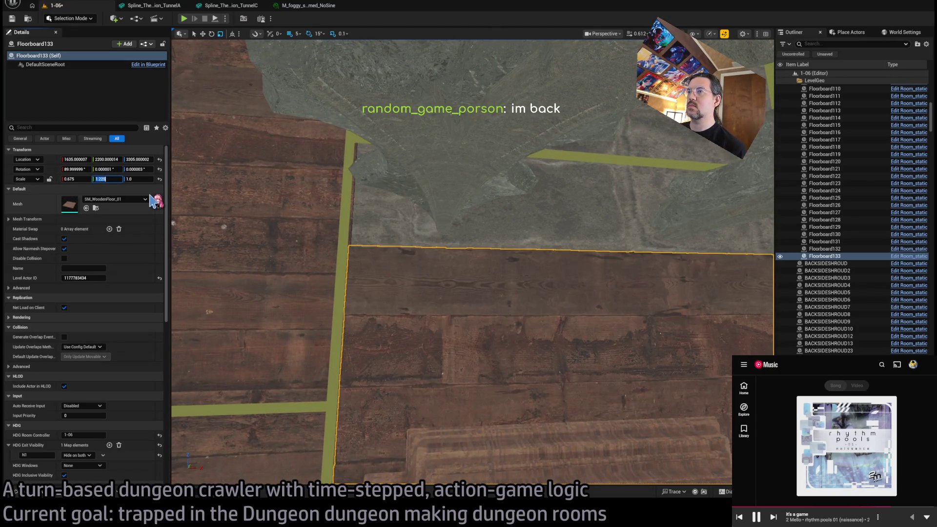
key(Return)
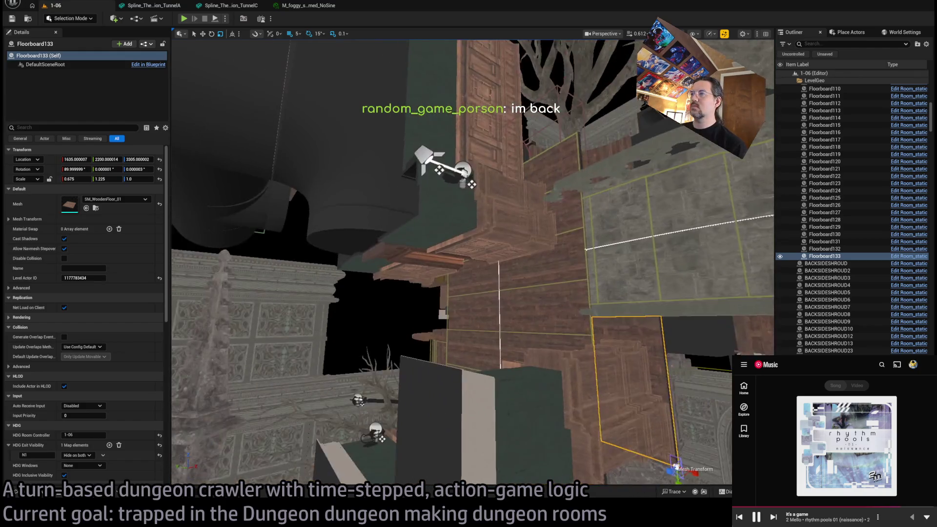
mouse_move(469, 263)
mouse_down()
mouse_move(430, 265)
mouse_move(429, 310)
mouse_move(429, 266)
mouse_up()
click(246, 207)
Step: Duplicate the spawn marker beside Exit W1 as Spawn_marker7 and rotate the copy
mouse_move(247, 206)
mouse_down()
mouse_move(334, 276)
mouse_move(475, 470)
mouse_move(453, 467)
mouse_up()
click(335, 276)
mouse_move(234, 229)
mouse_down()
mouse_move(397, 207)
mouse_move(590, 241)
mouse_up()
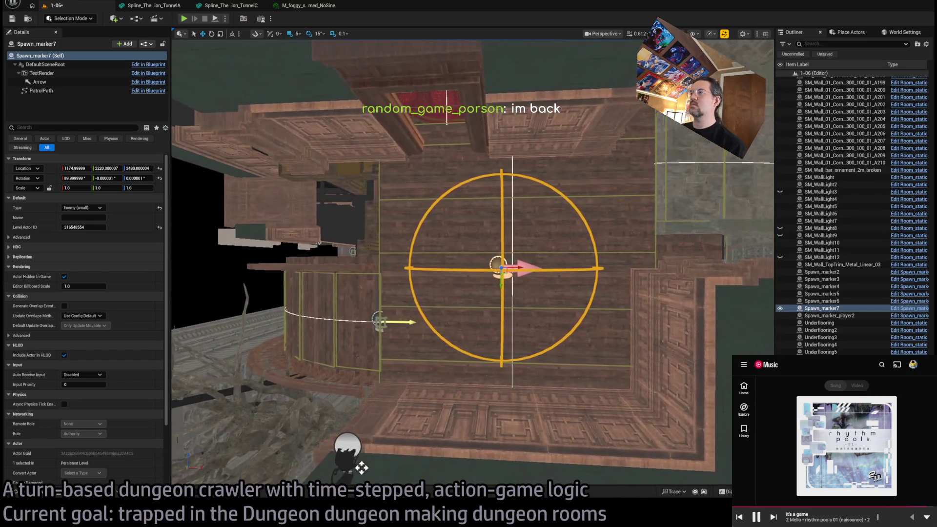
scroll(472, 262, down, 3)
drag(473, 262, 356, 200)
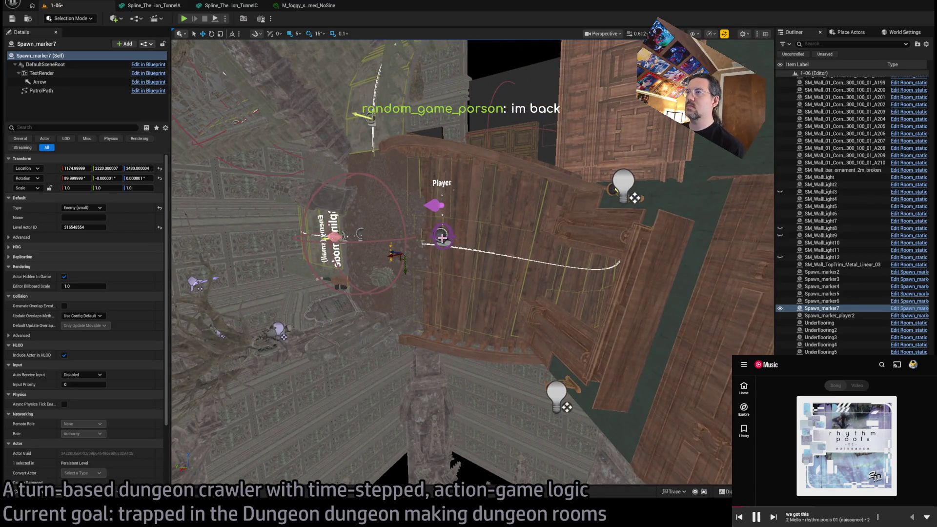
Step: Frame Spawn_marker8 and move it along the floor beside the wooden wall
click(342, 235)
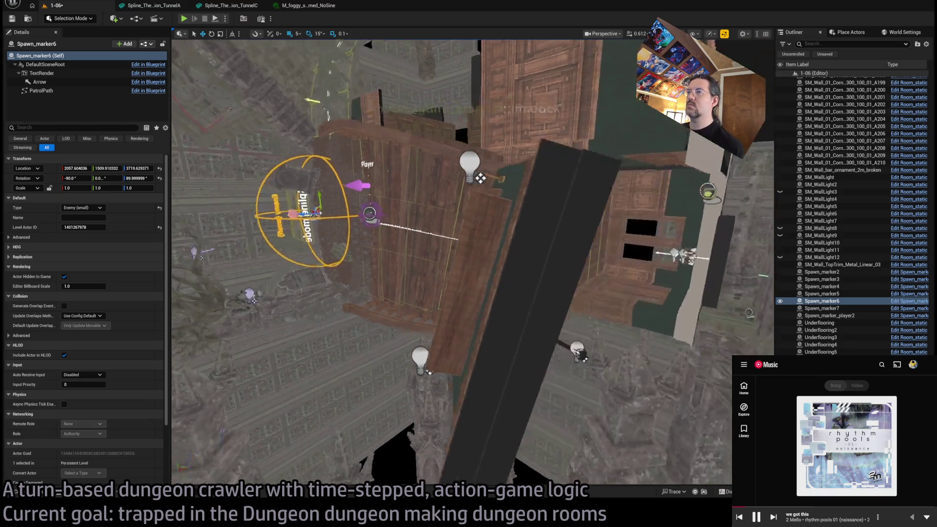
drag(415, 247, 415, 247)
mouse_move(277, 224)
mouse_down()
mouse_move(270, 206)
mouse_move(303, 202)
mouse_move(533, 308)
mouse_up()
key(f)
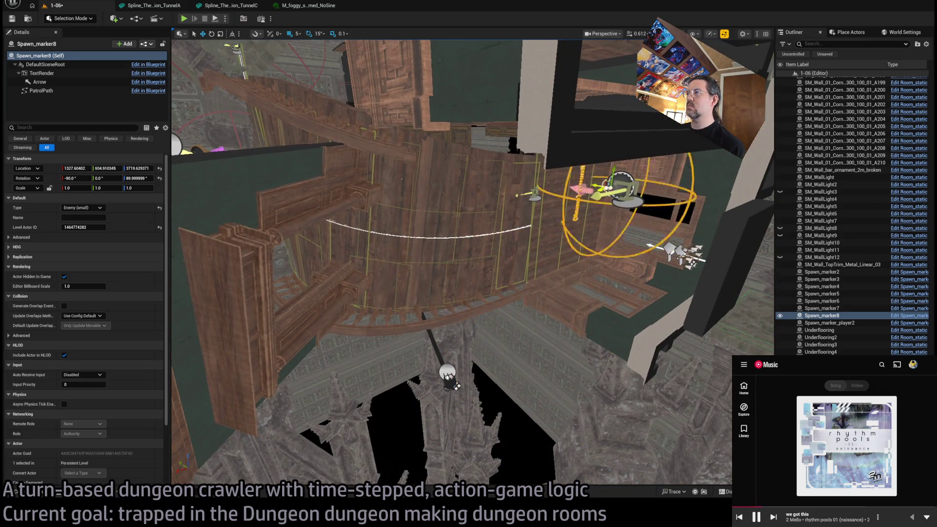
drag(602, 187, 586, 189)
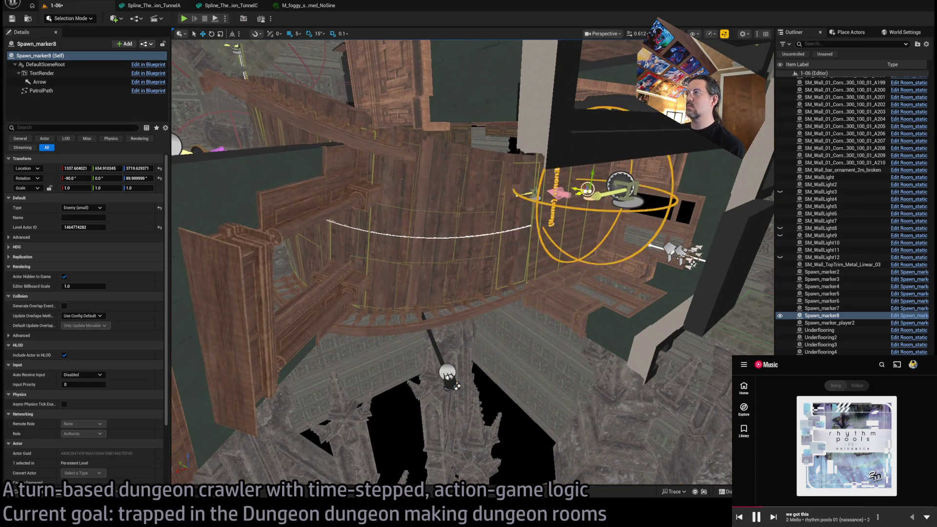
key(f)
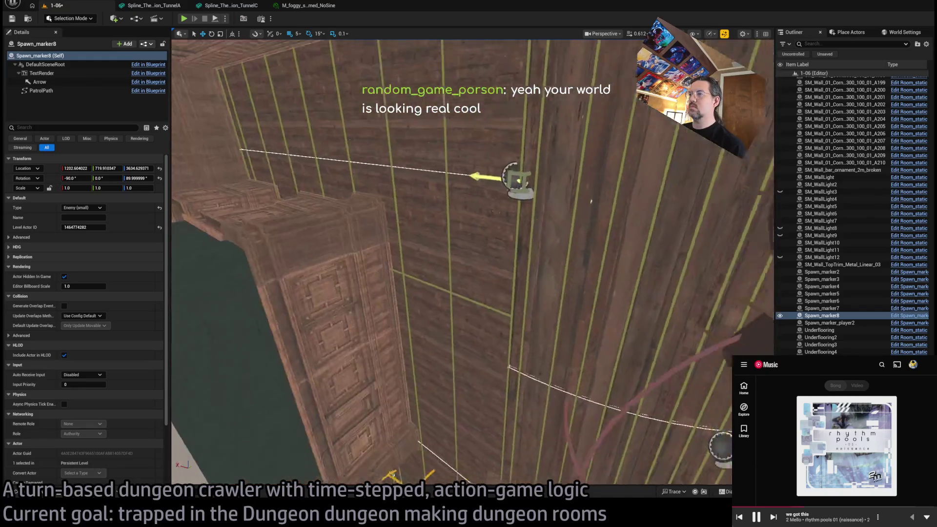
drag(514, 256, 547, 254)
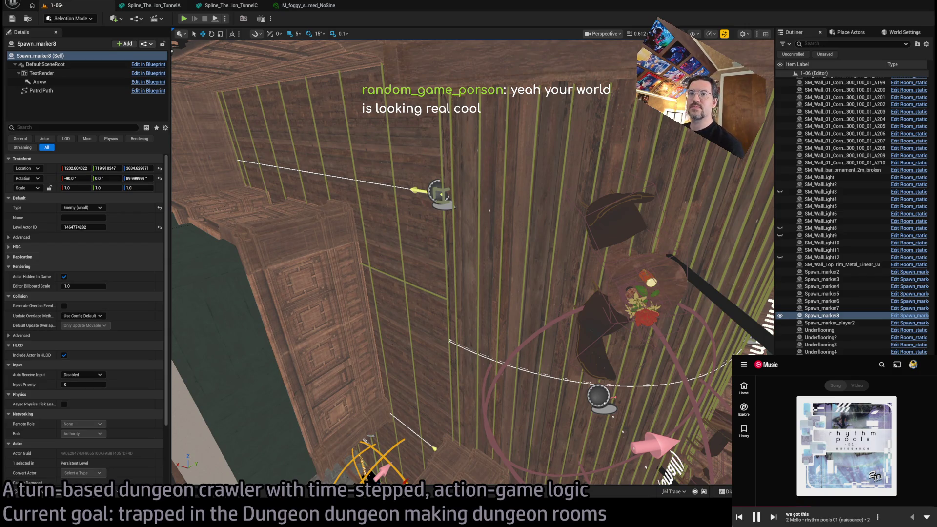
drag(489, 325, 489, 325)
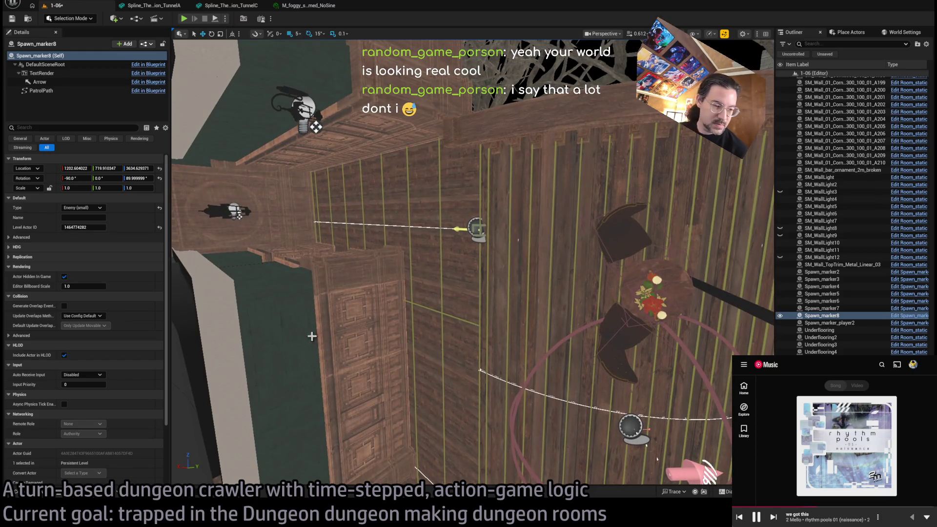
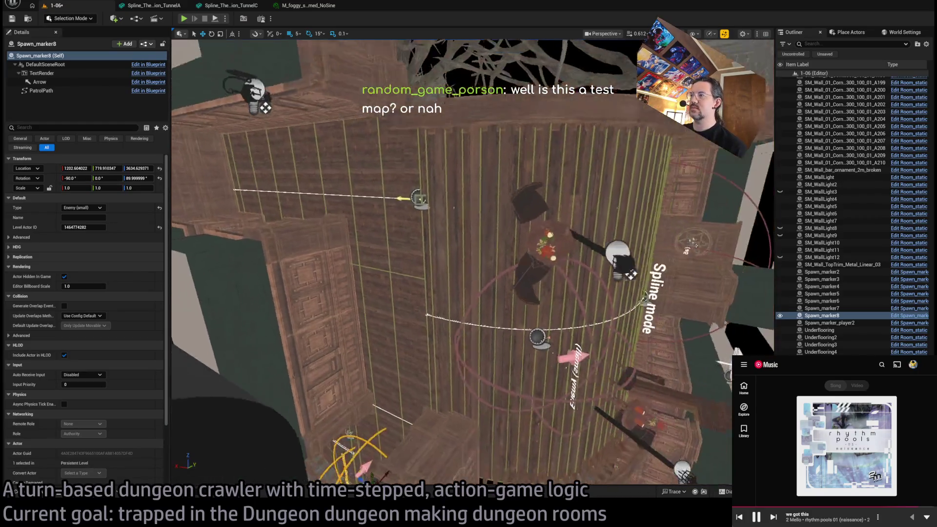
Step: Select Spawn_marker5 and set its spawn type to Enemy (large)
click(523, 285)
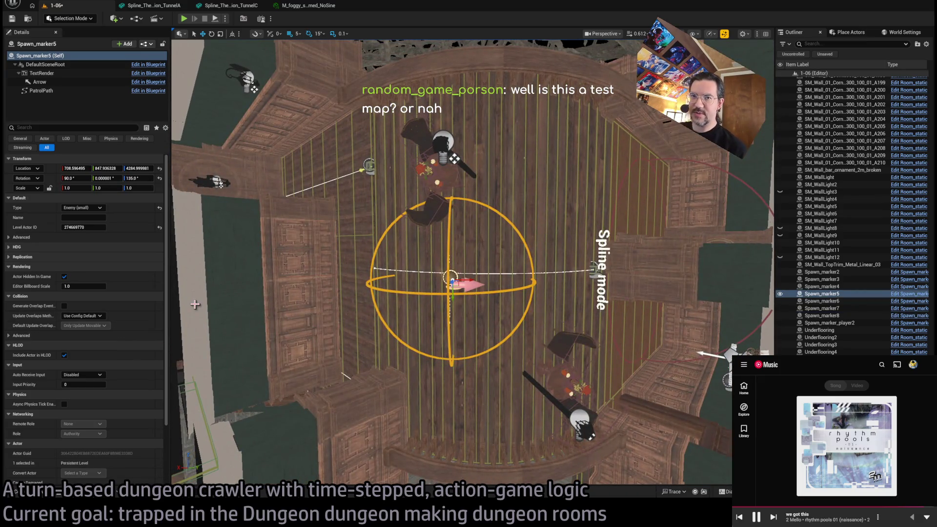
click(81, 208)
click(83, 226)
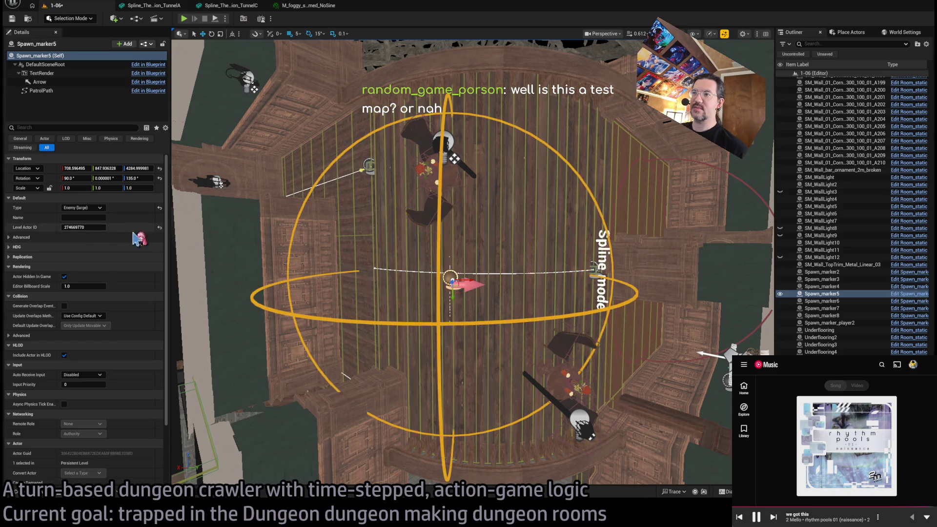
Step: Shift Spawn_marker5 slightly within the room, then show the music player's album track list
scroll(400, 296, up, 2)
drag(416, 286, 476, 286)
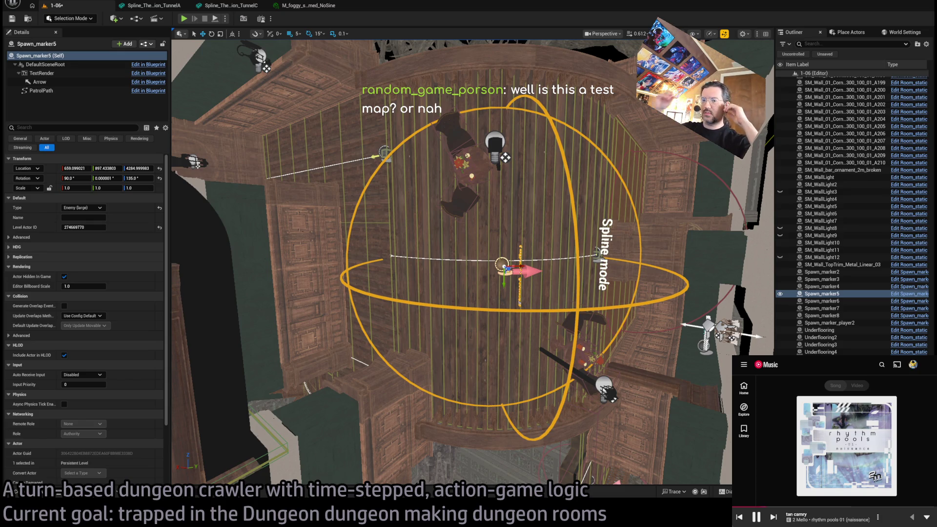
click(896, 519)
click(897, 521)
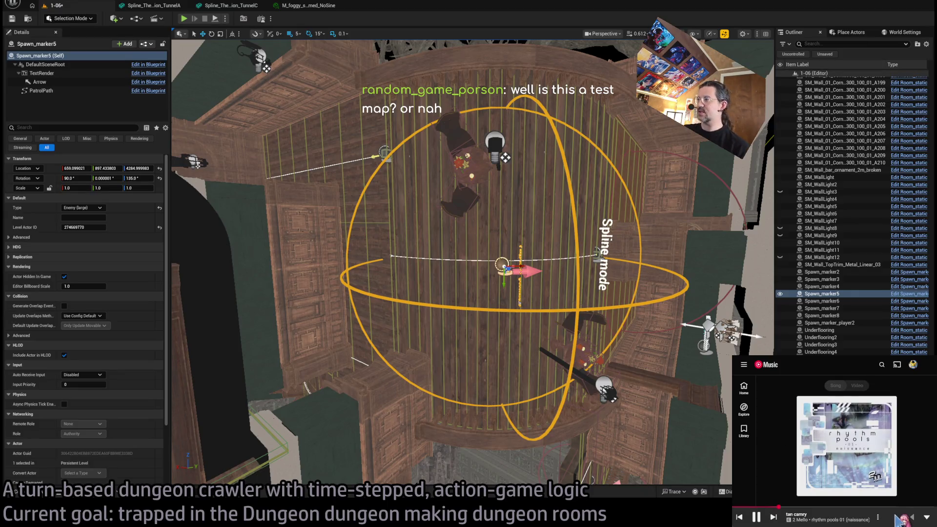
mouse_move(468, 264)
mouse_down()
mouse_move(439, 283)
mouse_move(410, 224)
mouse_up()
drag(561, 129, 561, 129)
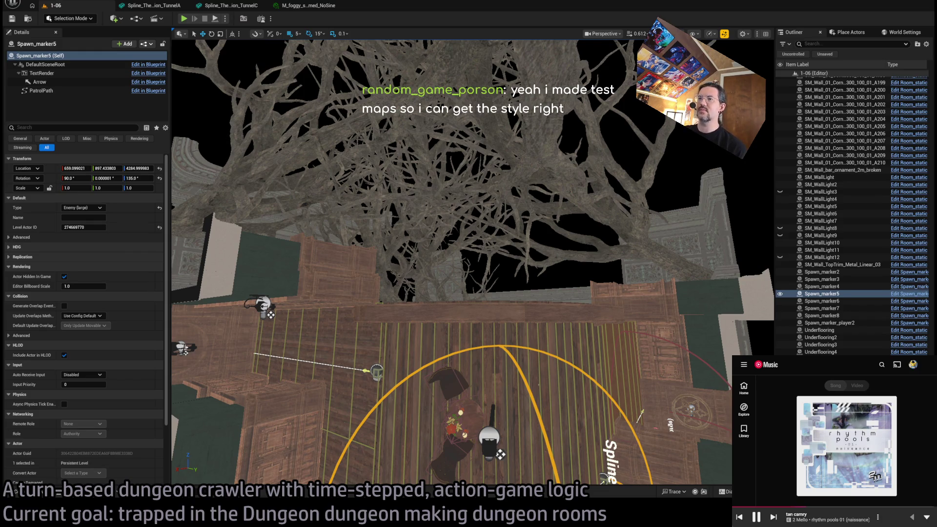
mouse_move(450, 152)
mouse_down()
mouse_move(450, 241)
mouse_move(494, 193)
mouse_up()
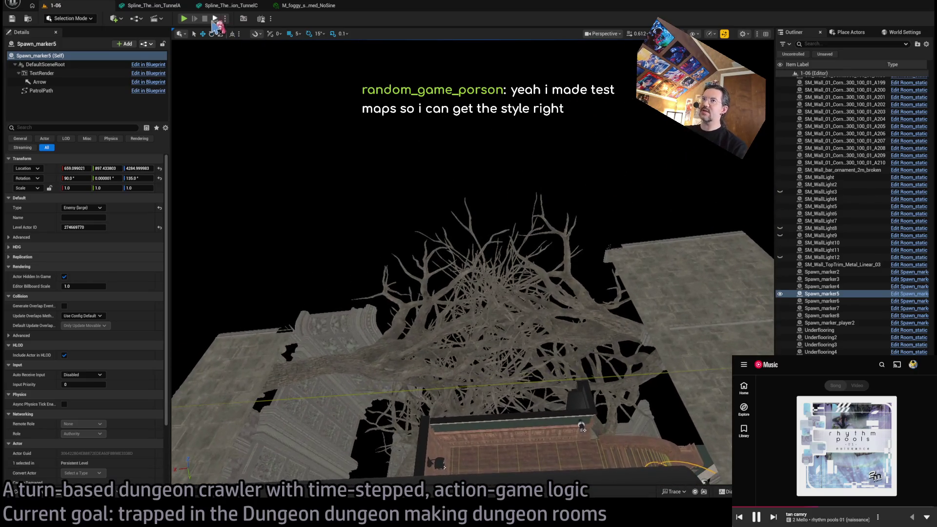
Step: Start a play session and walk the character up-right, then left, then down-left
key(alt+p)
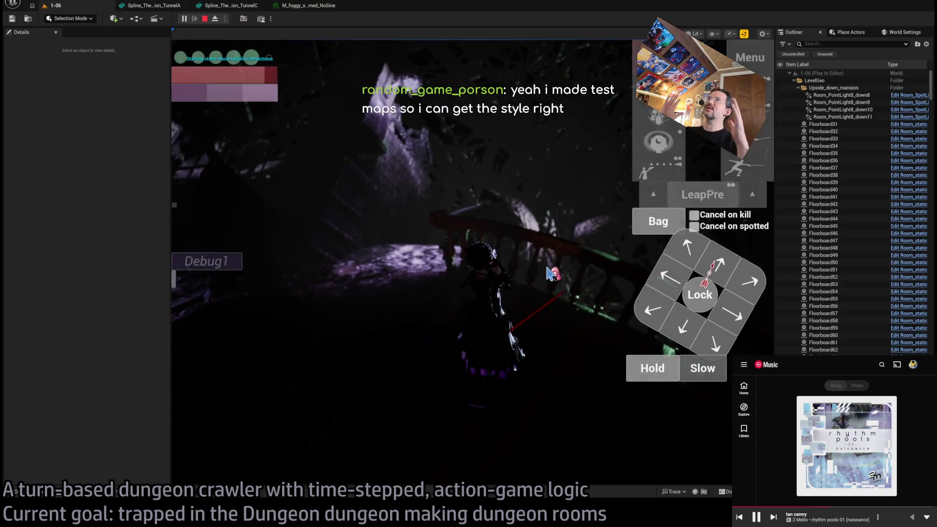
click(717, 263)
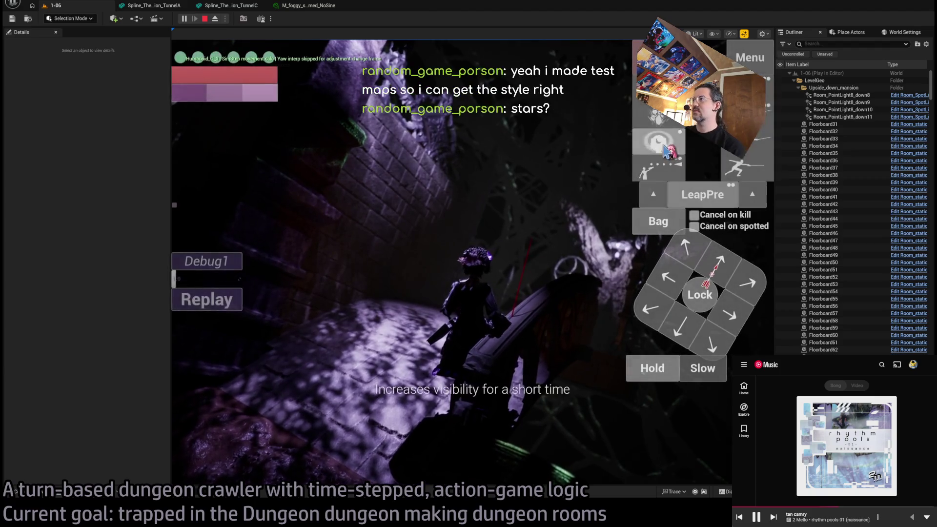
click(210, 323)
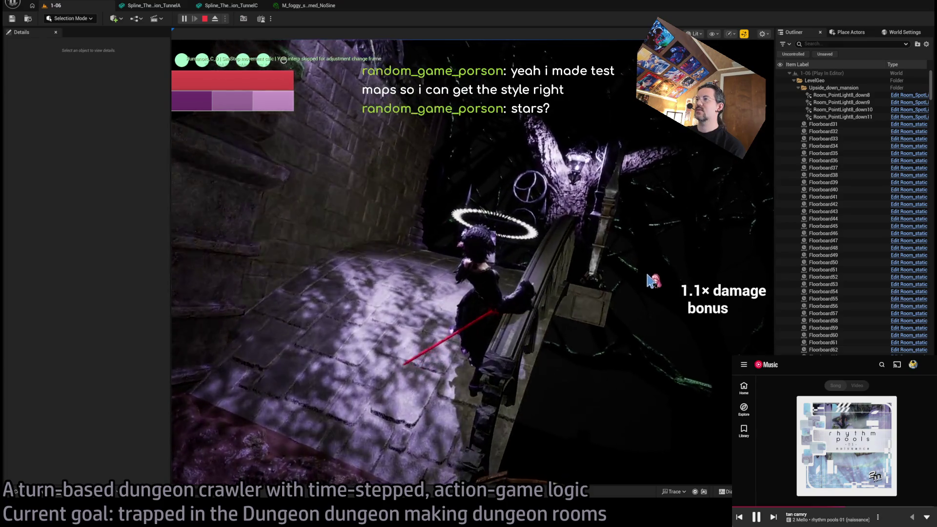
click(664, 282)
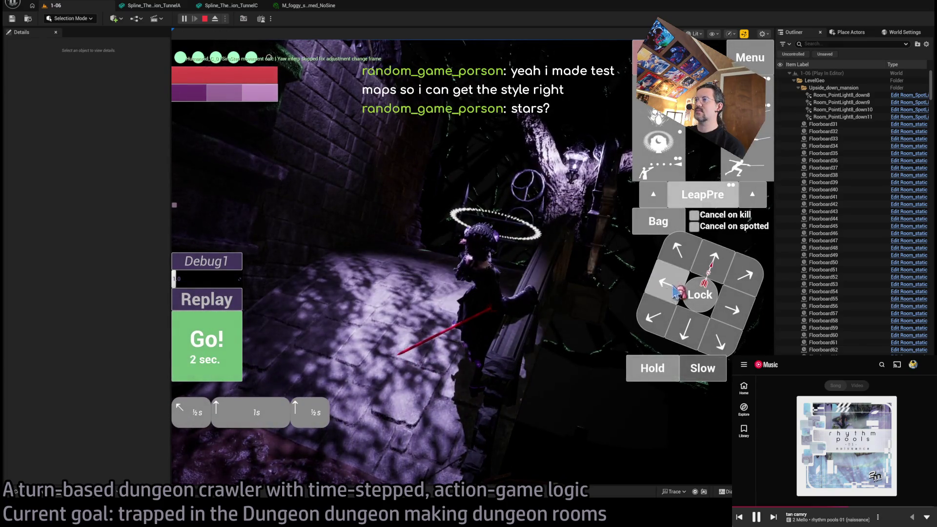
click(666, 296)
click(218, 346)
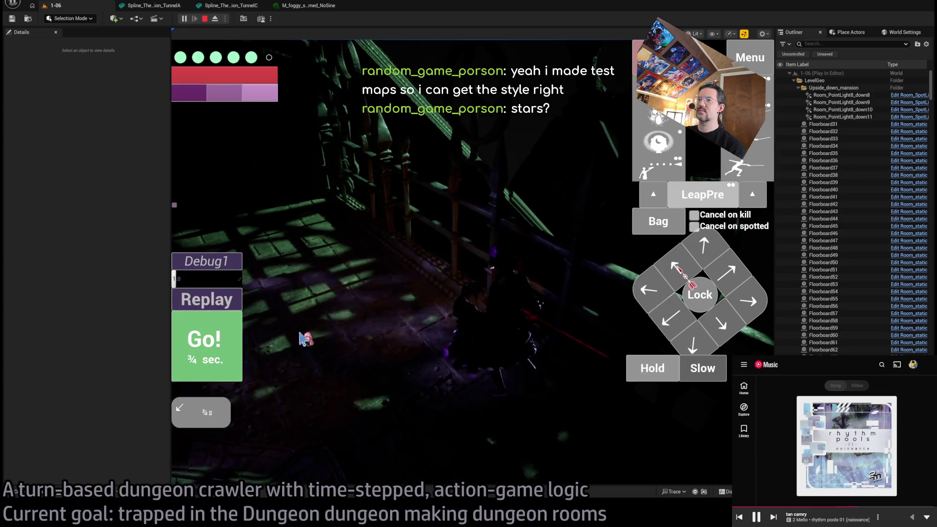
click(305, 338)
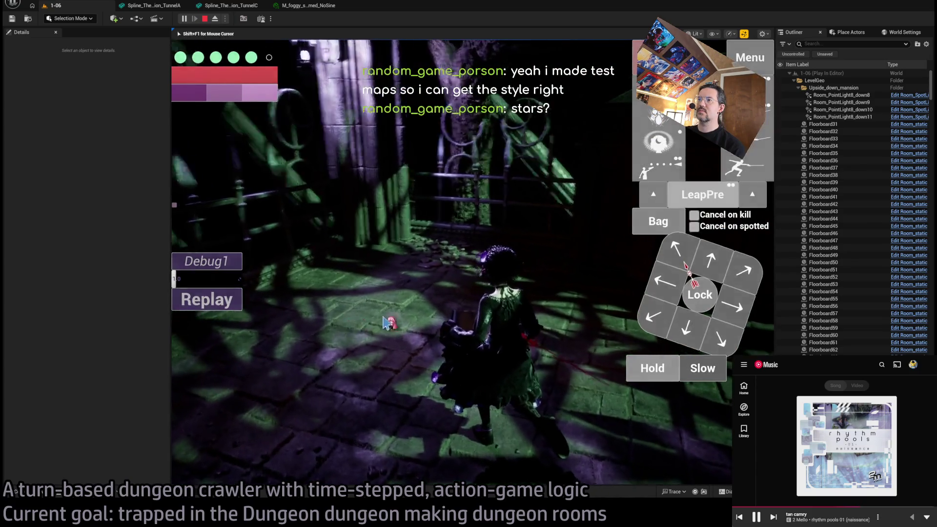
Step: Queue and play several more up-right and rightward turns, then stop the play session
click(706, 262)
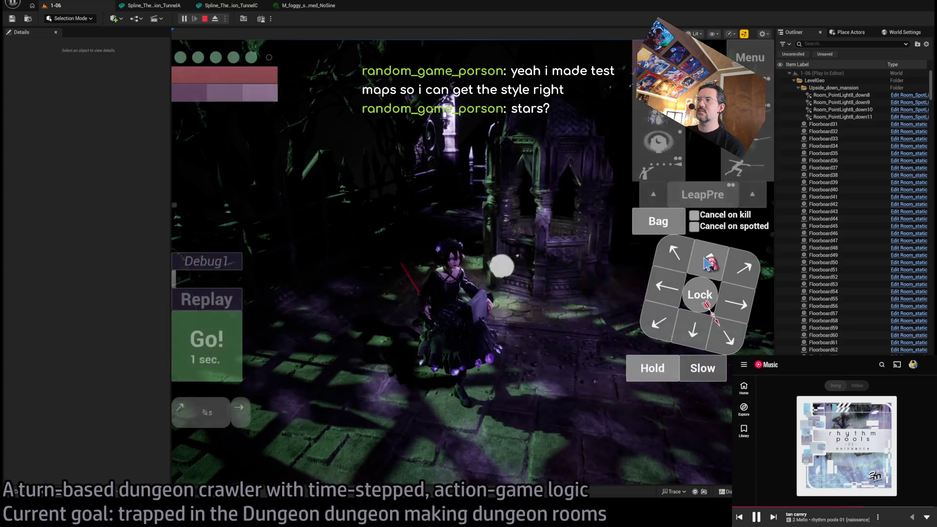
click(706, 262)
click(218, 349)
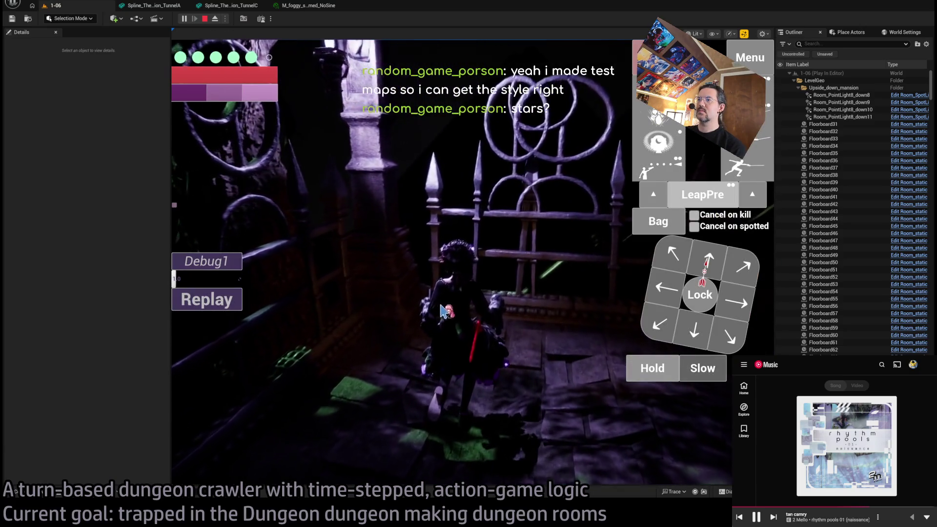
click(740, 312)
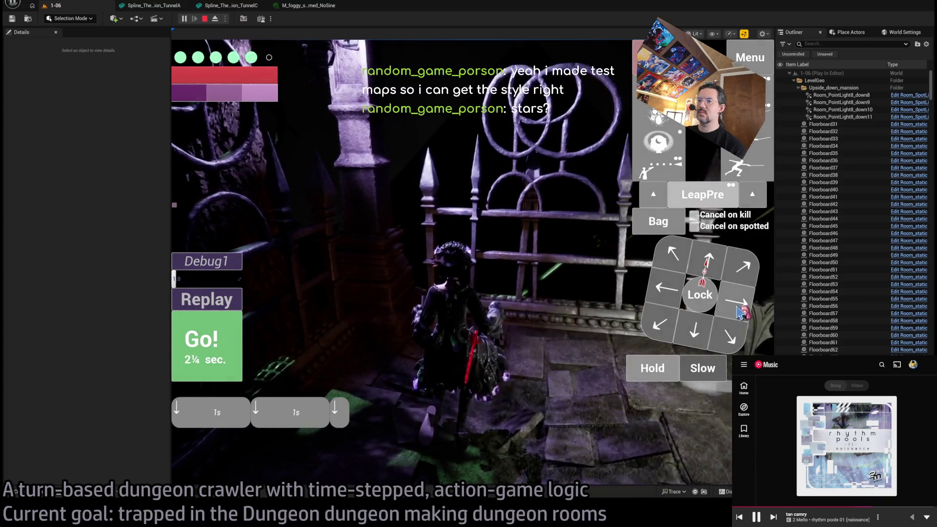
click(221, 360)
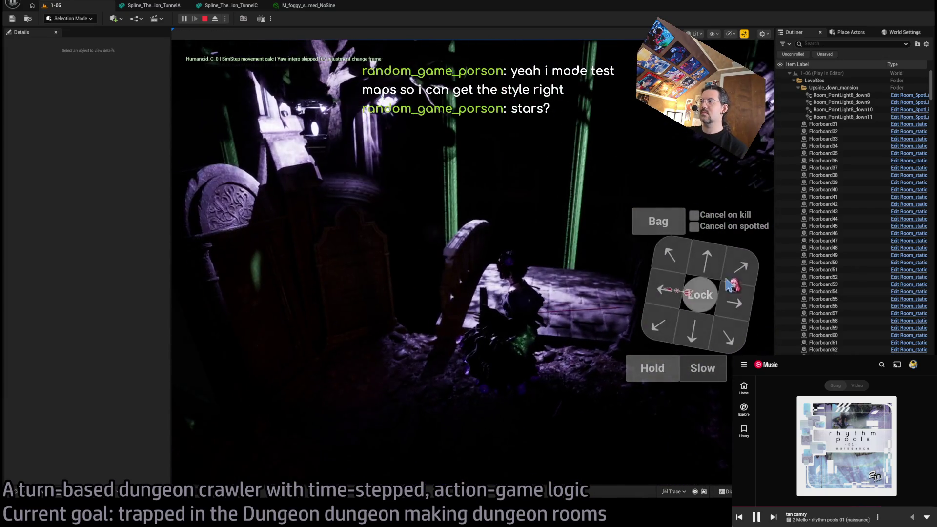
click(718, 258)
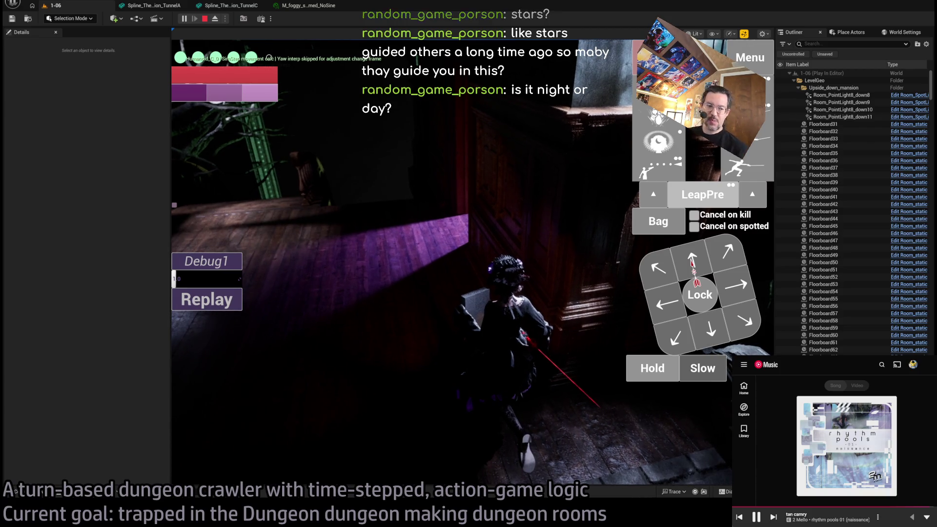
click(666, 263)
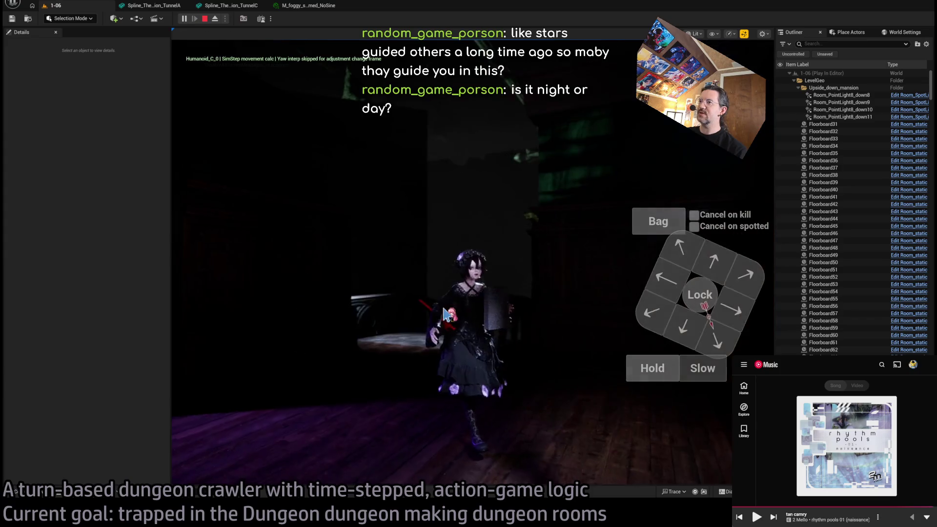
key(Escape)
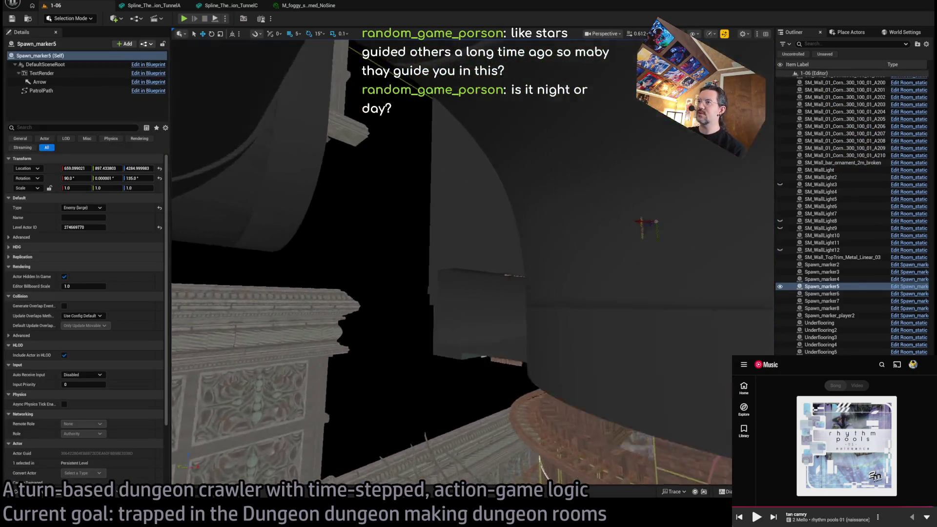
drag(513, 274, 514, 274)
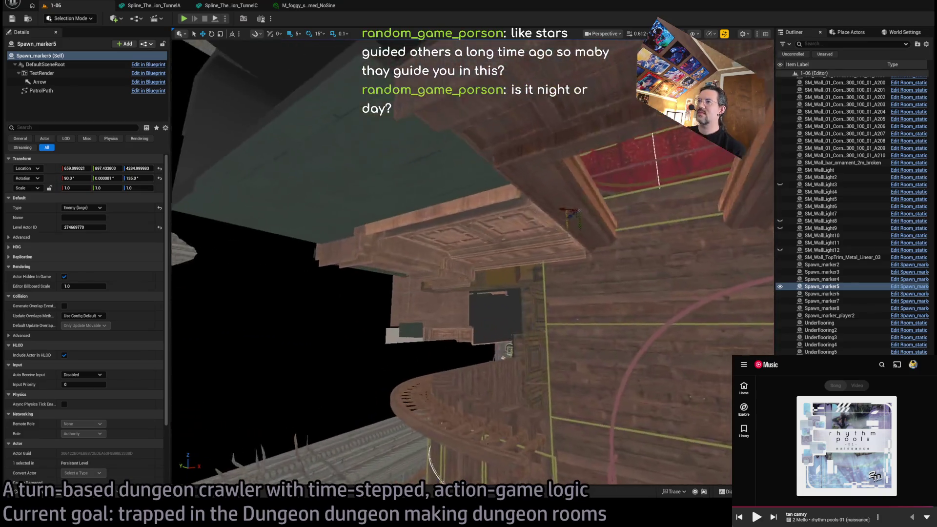
key(f)
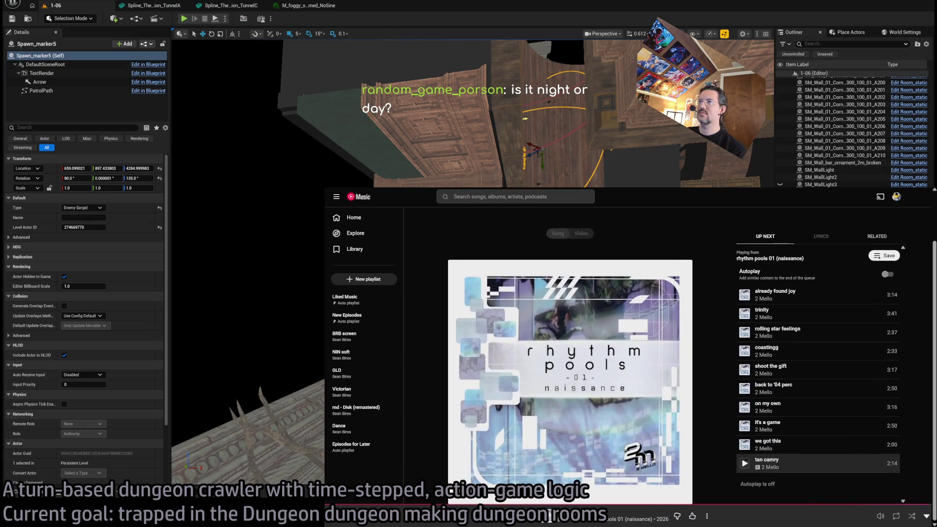
Step: Search Google for 'alien world green sun' in a new tab and show image results
key(ctrl+t)
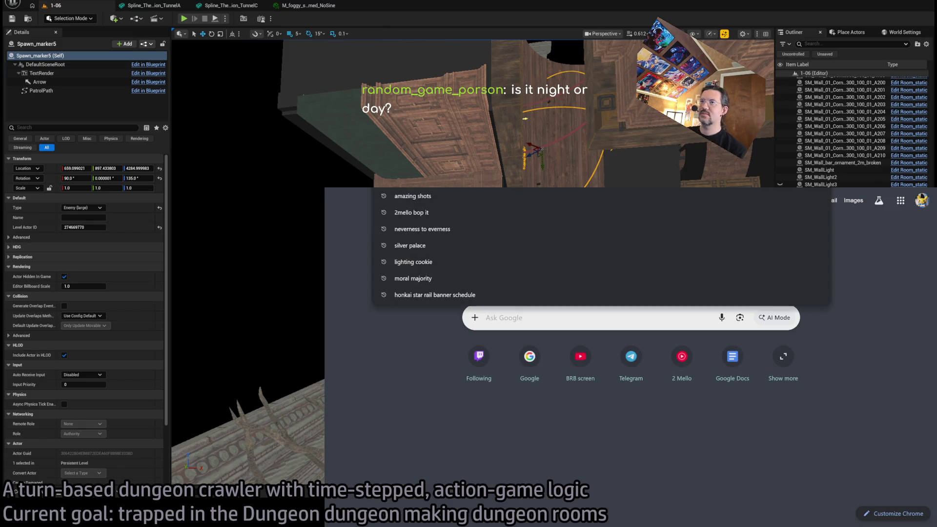
text(alien world green sun)
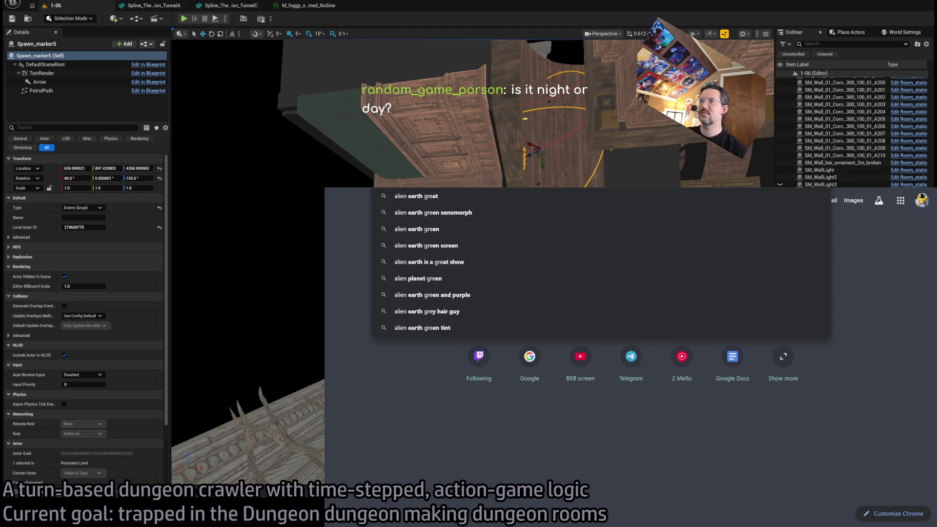
key(Return)
click(430, 257)
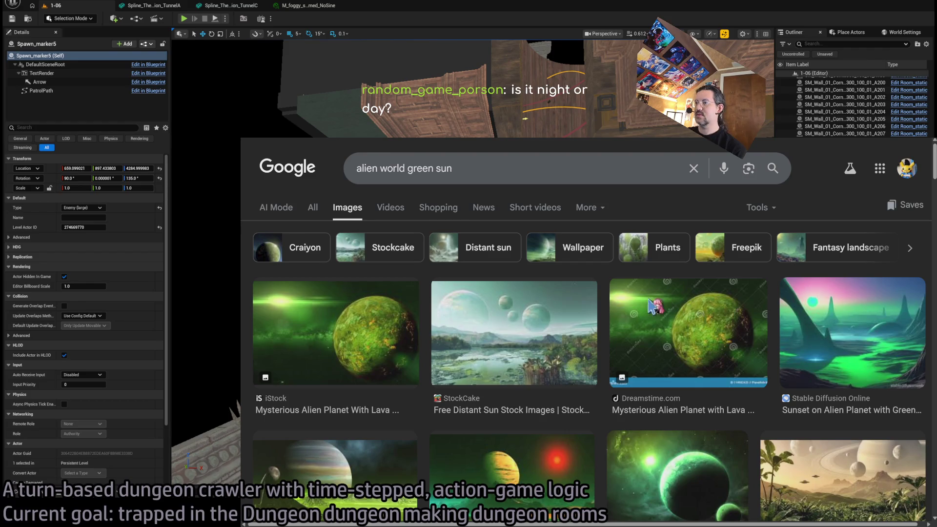
Step: Scroll down the results and preview the Newgrounds Green Sun image
scroll(683, 244, down, 7)
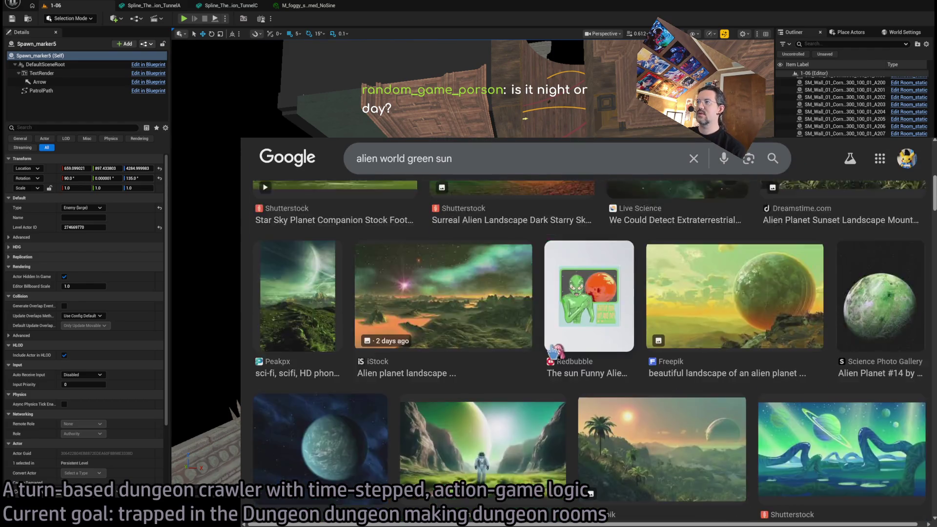
scroll(554, 351, down, 5)
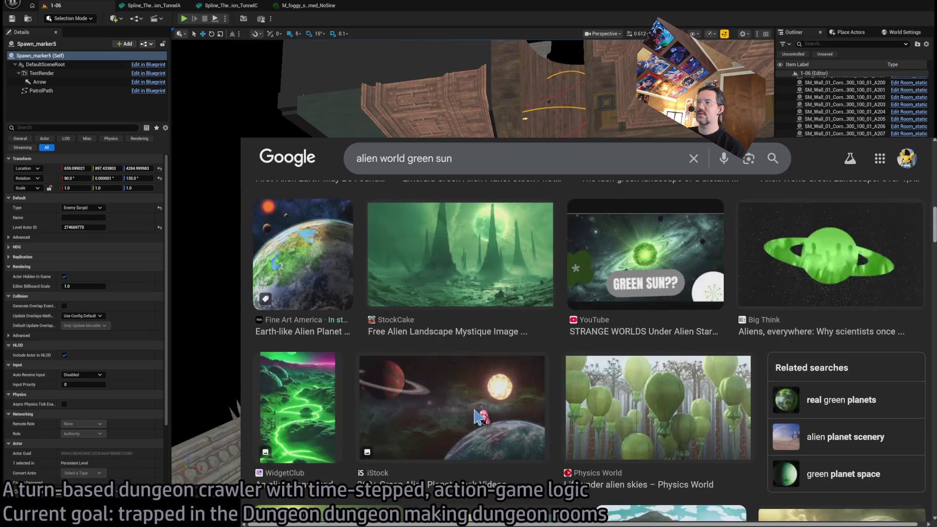
scroll(537, 439, down, 5)
scroll(565, 449, down, 6)
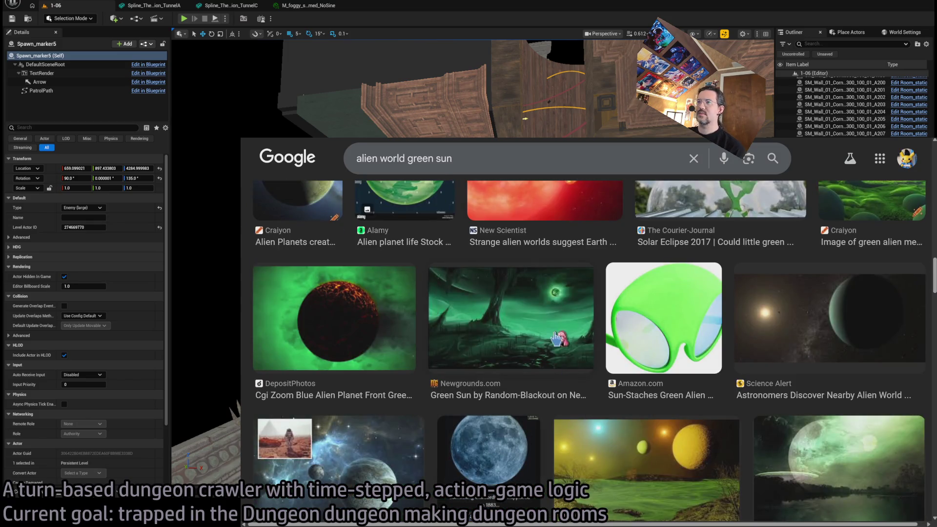
click(560, 339)
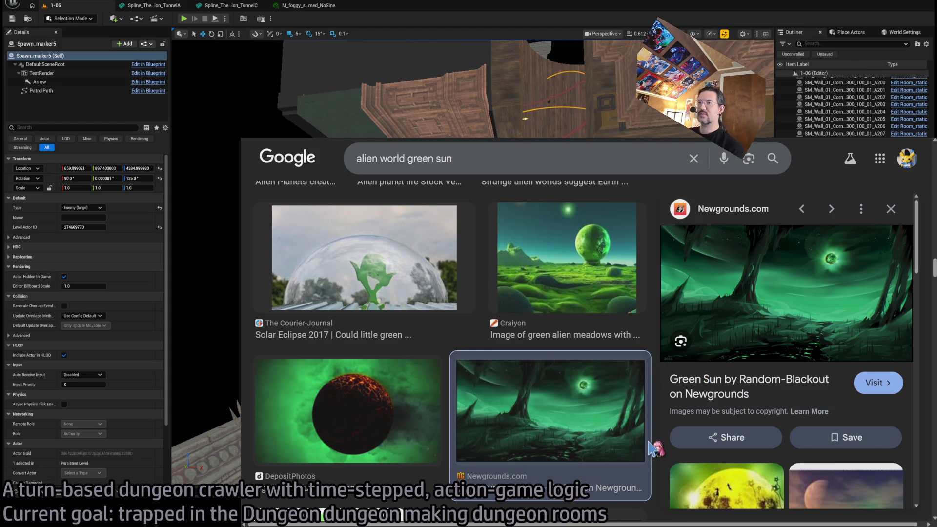
Step: Preview the Alien vs. Predator cave image, close it, and scroll further down
scroll(732, 392, down, 5)
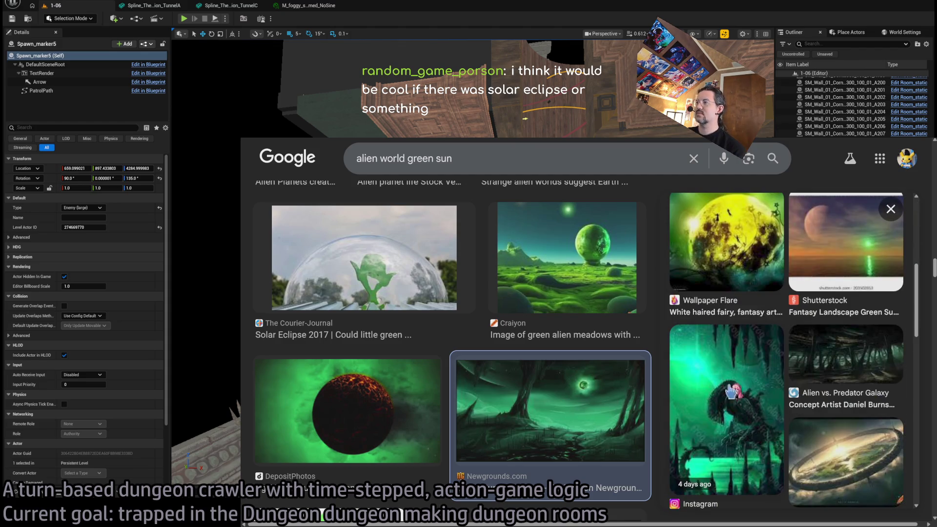
click(875, 362)
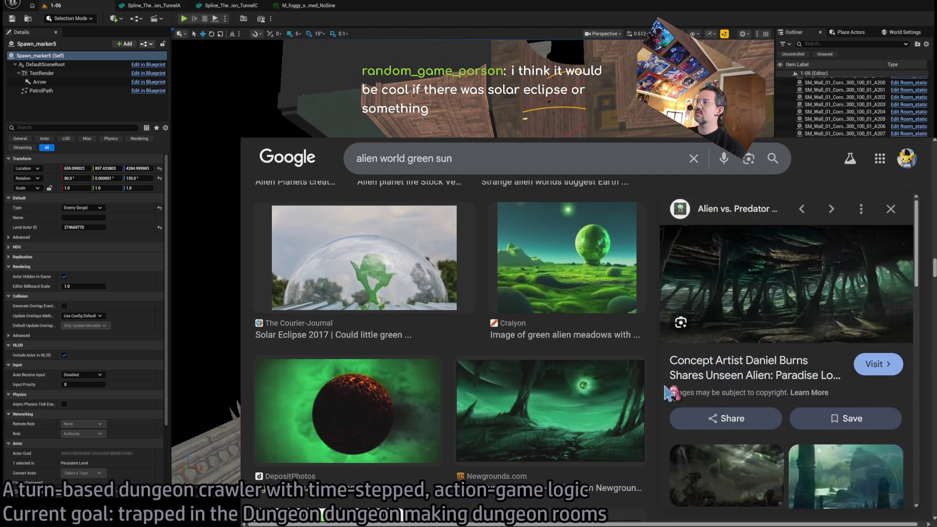
click(891, 209)
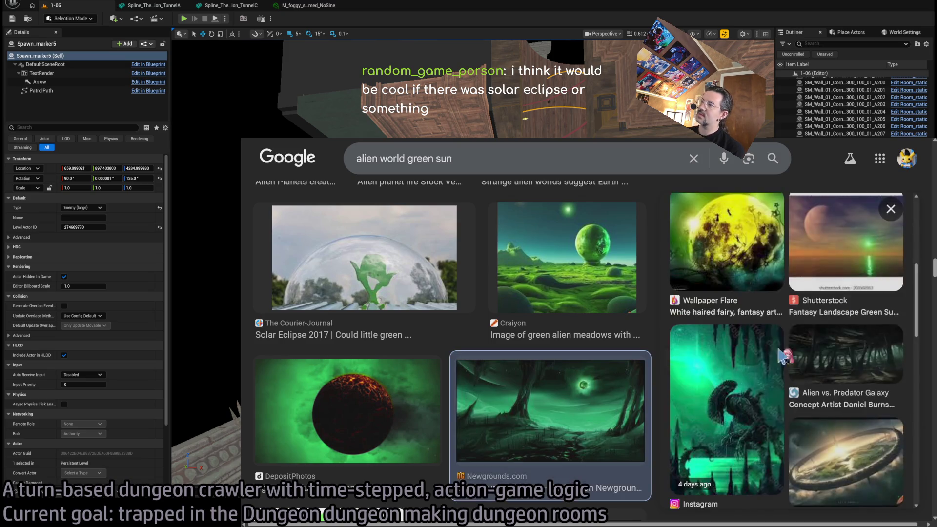
scroll(538, 407, down, 2)
scroll(538, 407, down, 15)
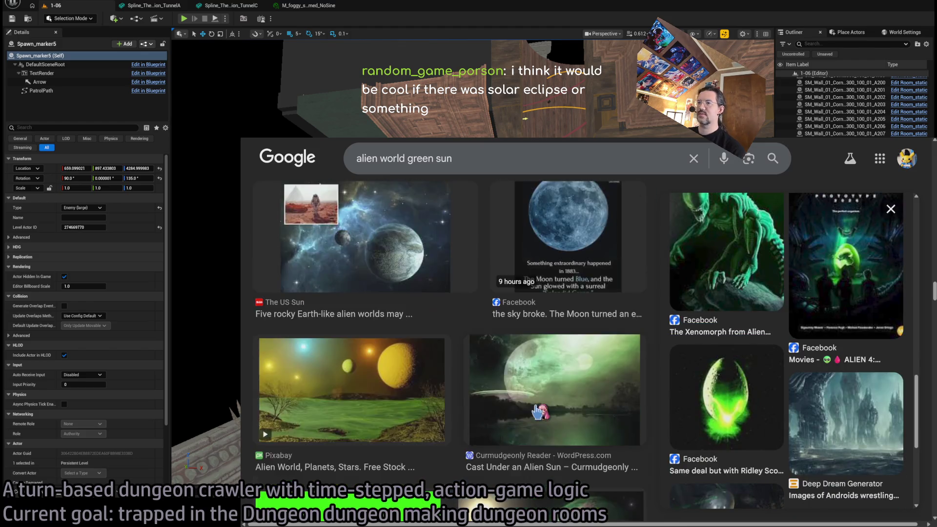
scroll(539, 414, down, 5)
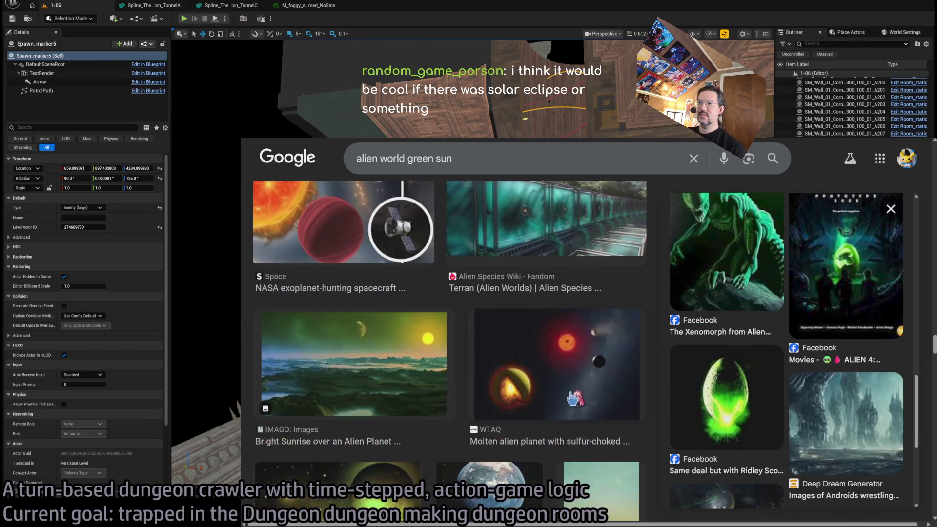
Step: Bring up YouTube Music, shrink it to a mini window, then drag it larger
key(ctrl+Tab)
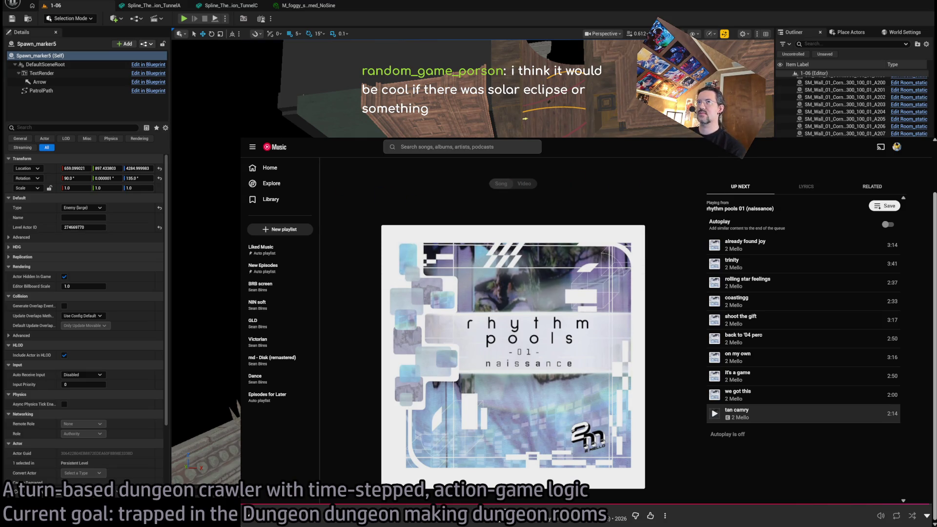
key(super+Down)
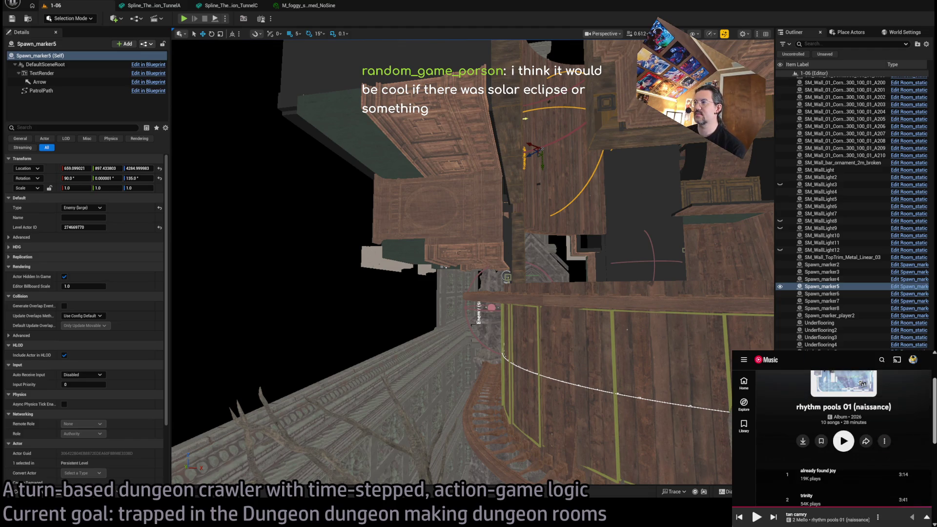
drag(732, 350, 455, 196)
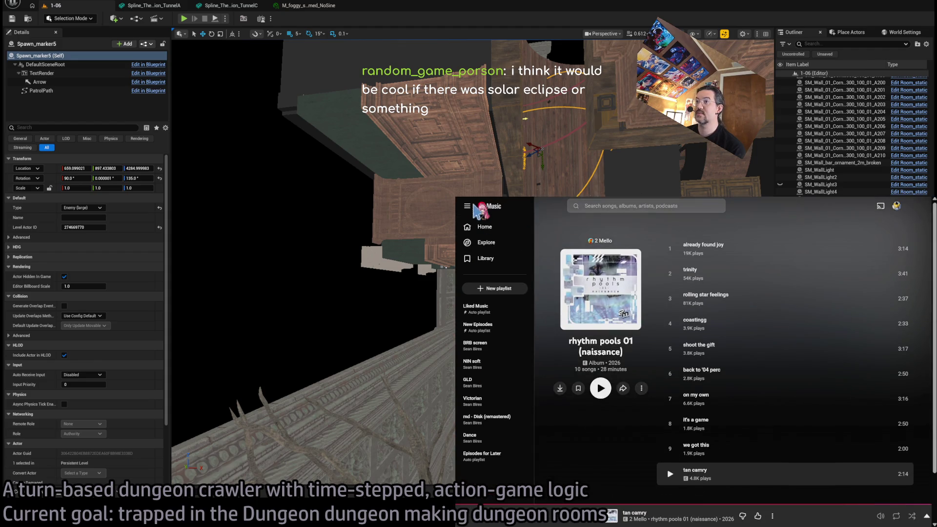
Step: Go to the YouTube Music home page and page through the Listen again albums
click(494, 209)
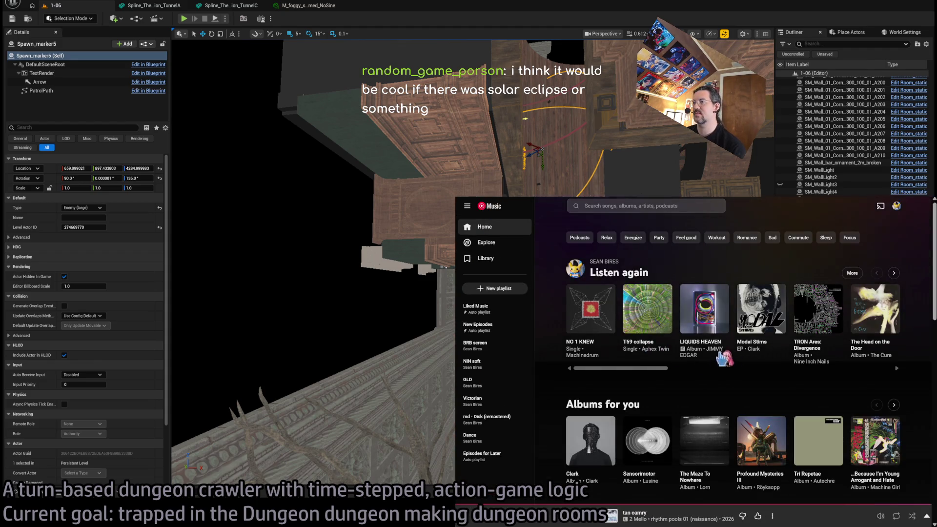
scroll(629, 375, down, 2)
scroll(634, 371, up, 2)
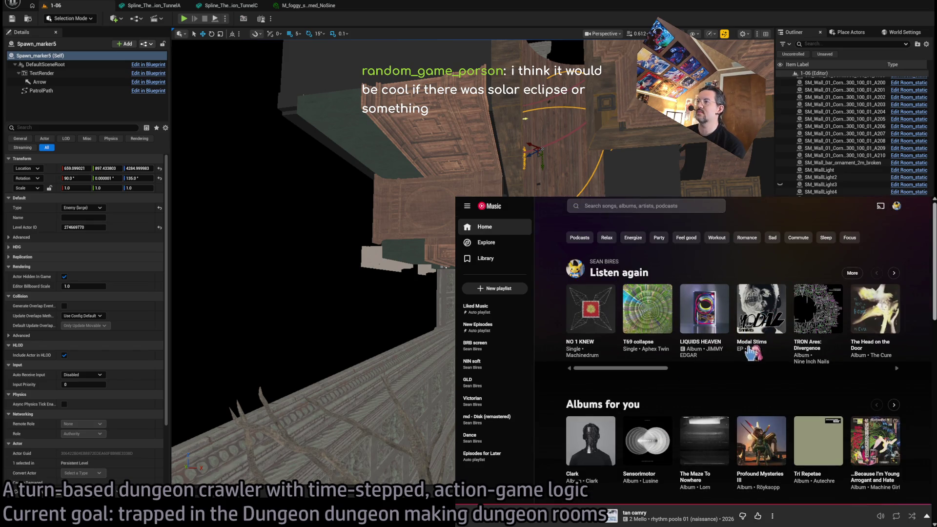
click(893, 274)
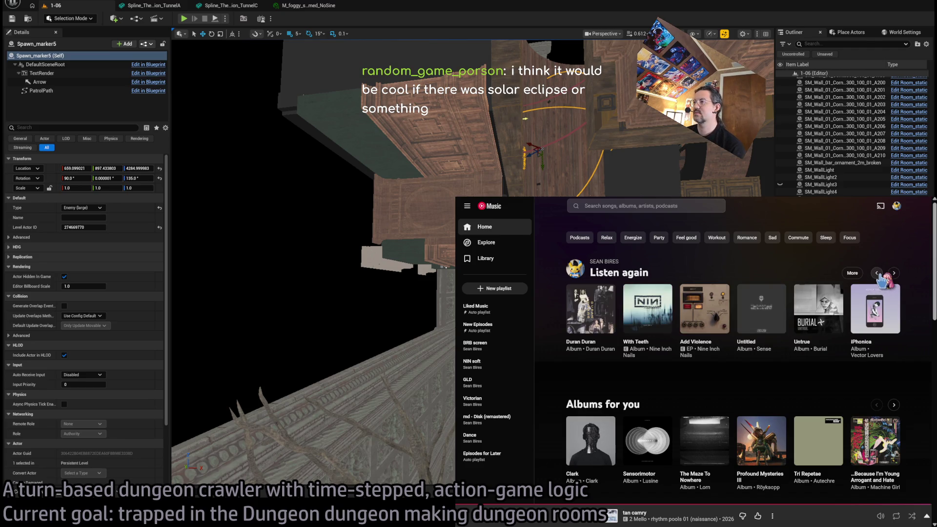
click(896, 276)
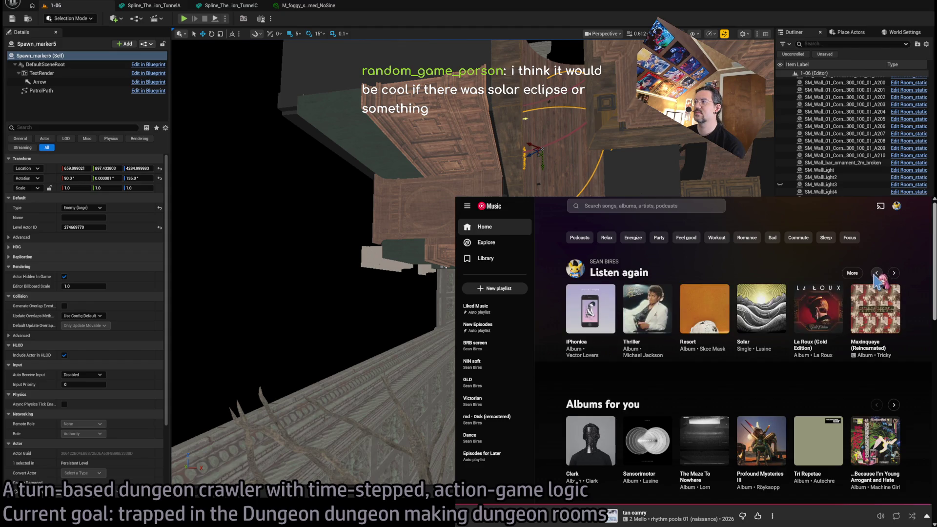
scroll(698, 369, down, 5)
scroll(698, 369, up, 5)
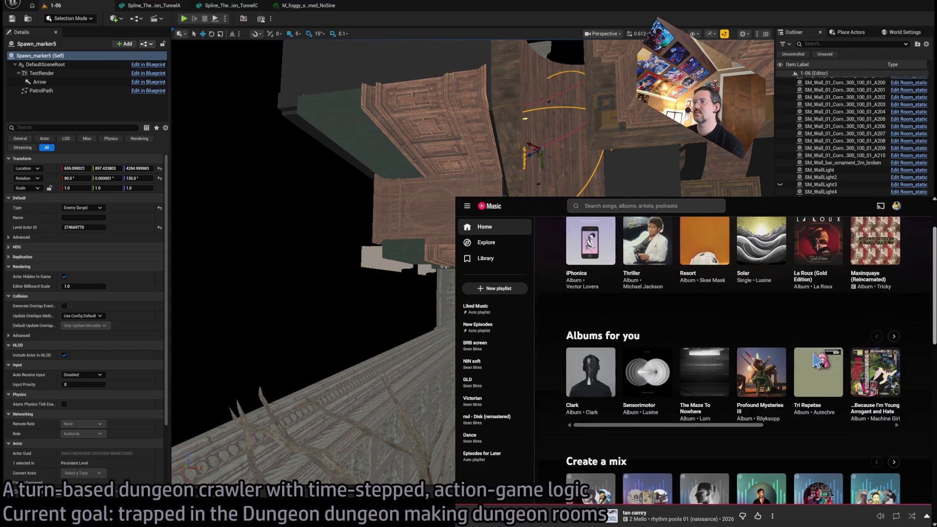
scroll(813, 377, down, 8)
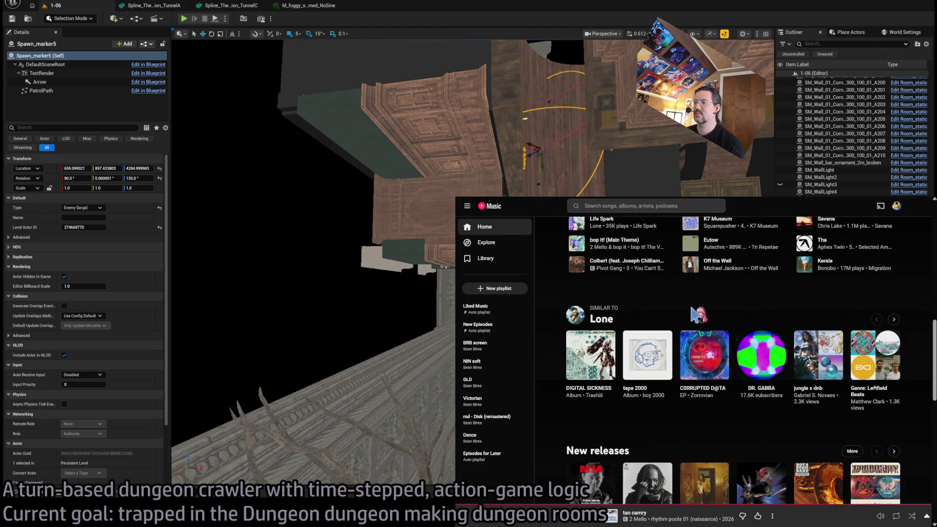
Step: Show more artists similar to Lone, skip ahead, and pause Tank Park
click(894, 319)
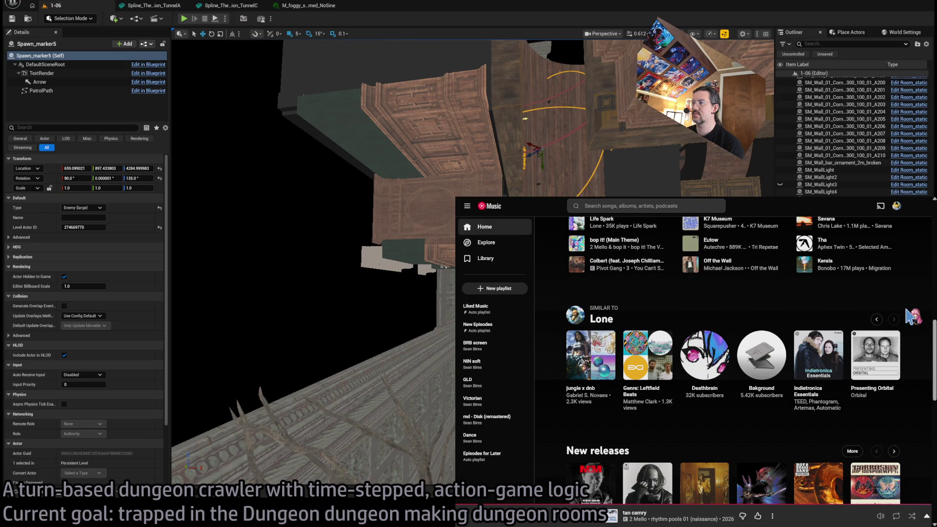
scroll(911, 322, down, 5)
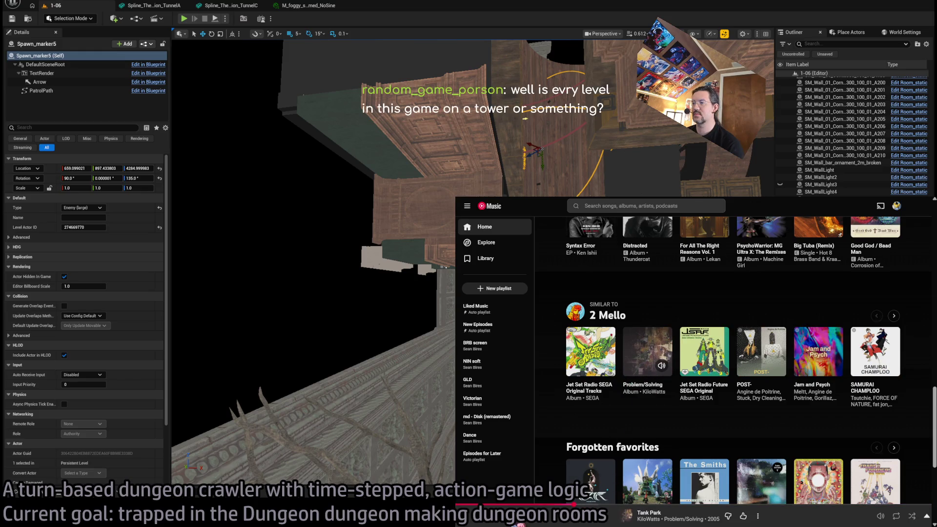
click(711, 504)
click(497, 522)
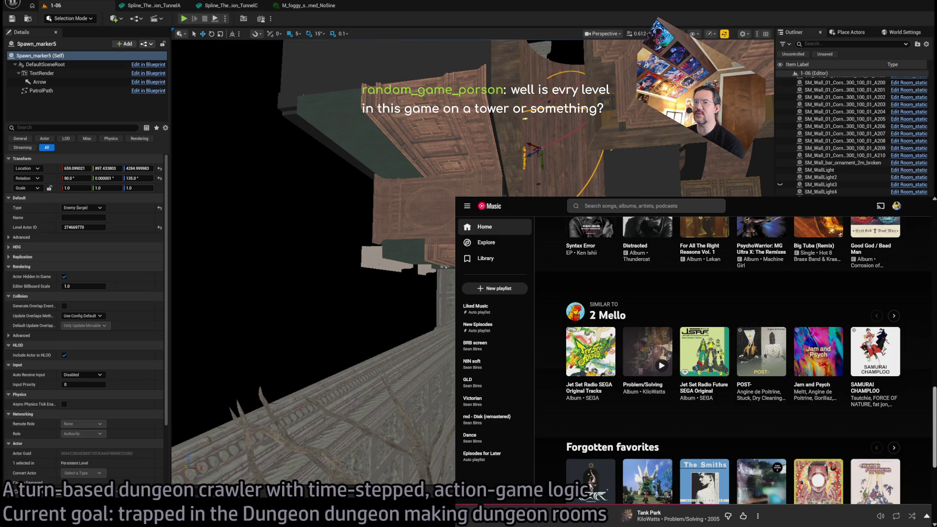
mouse_move(429, 174)
mouse_down()
mouse_move(390, 235)
mouse_move(321, 201)
mouse_move(425, 158)
mouse_up()
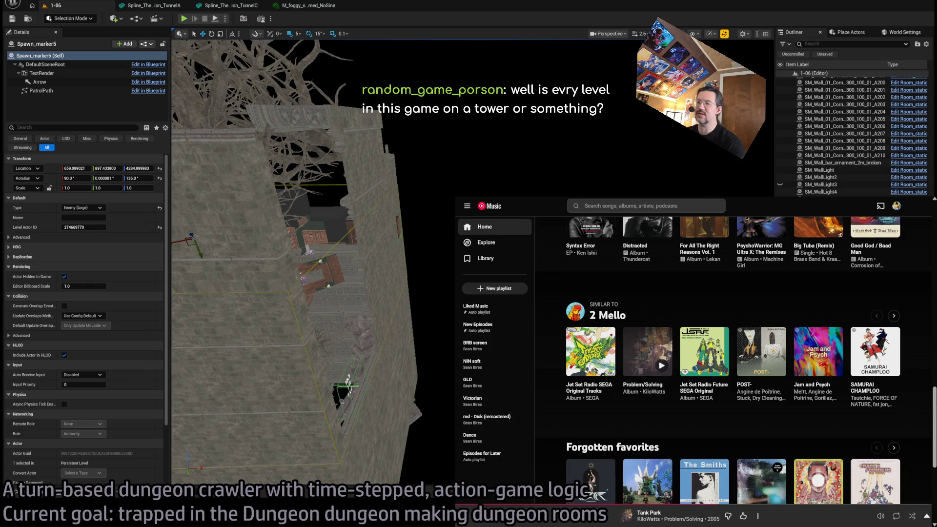
Step: Frame the viewport on Spawn_marker5
key(f)
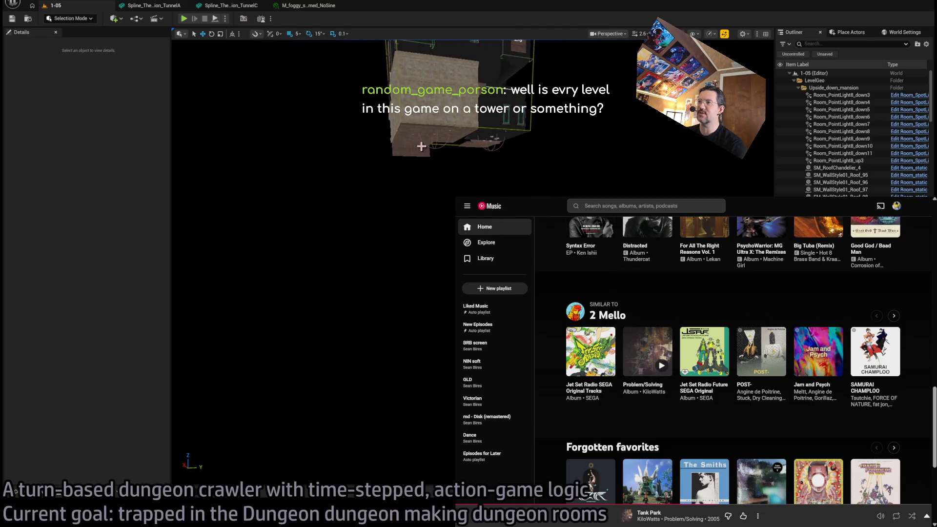
Step: Set the SM_RoomStyle01_Wall14 wall's Z location to 0
click(431, 190)
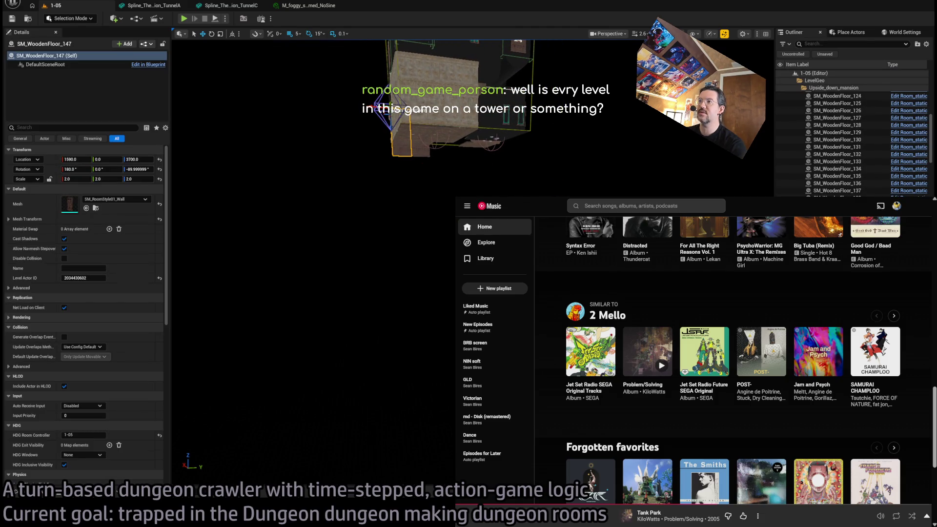
click(497, 132)
click(498, 117)
click(145, 159)
text(0)
key(Return)
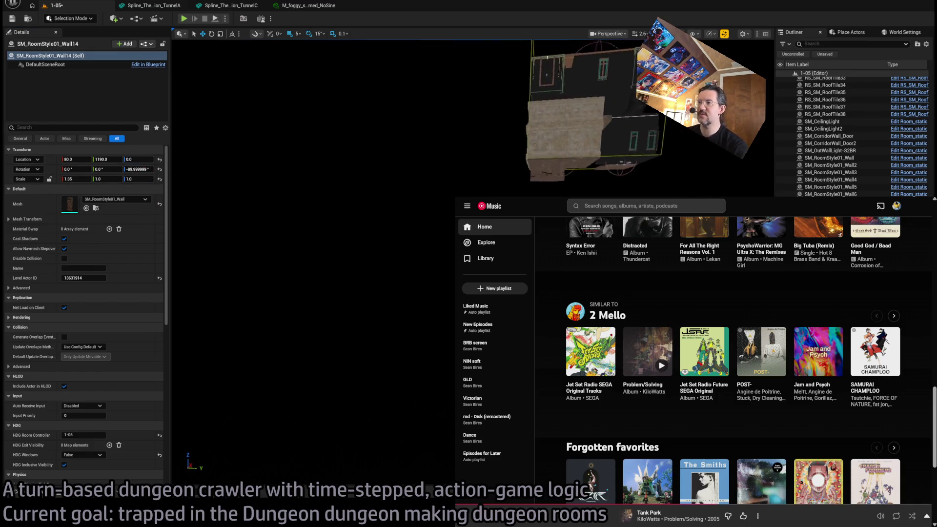
Step: Clear the selection, zoom out, and select the room's audio volume to view its settings
scroll(450, 137, up, 2)
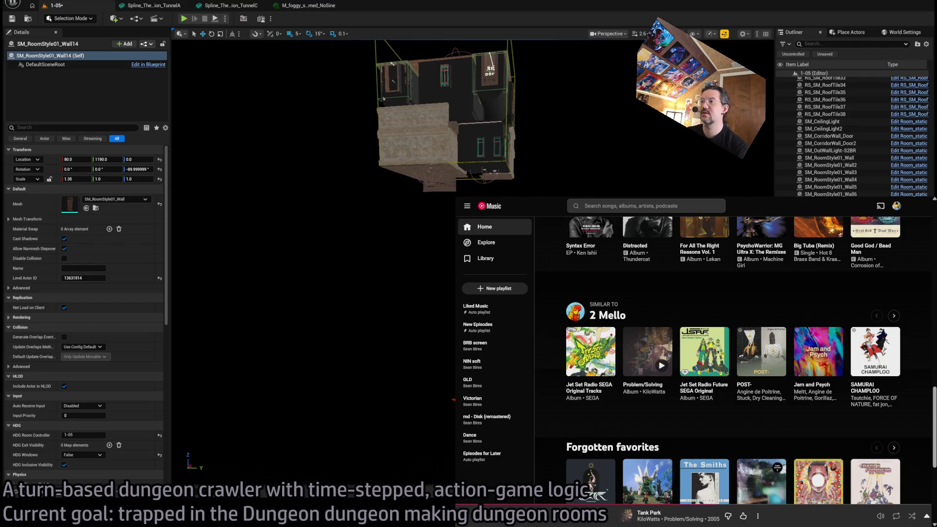
click(393, 404)
scroll(393, 404, down, 3)
scroll(312, 263, up, 10)
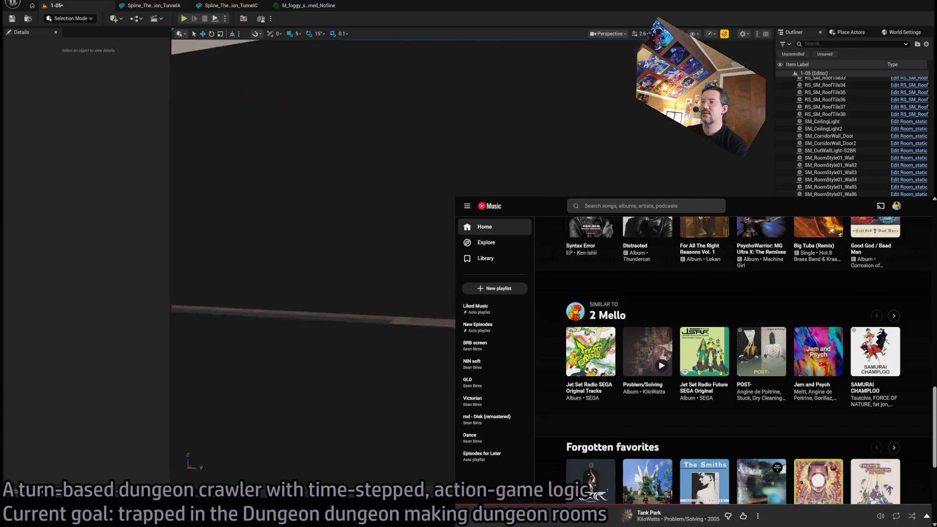
scroll(312, 263, up, 8)
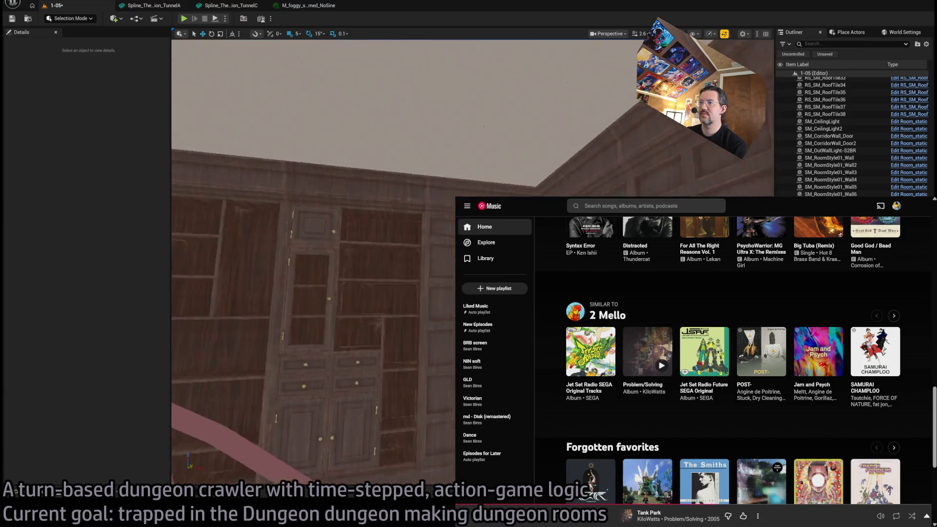
scroll(313, 263, up, 10)
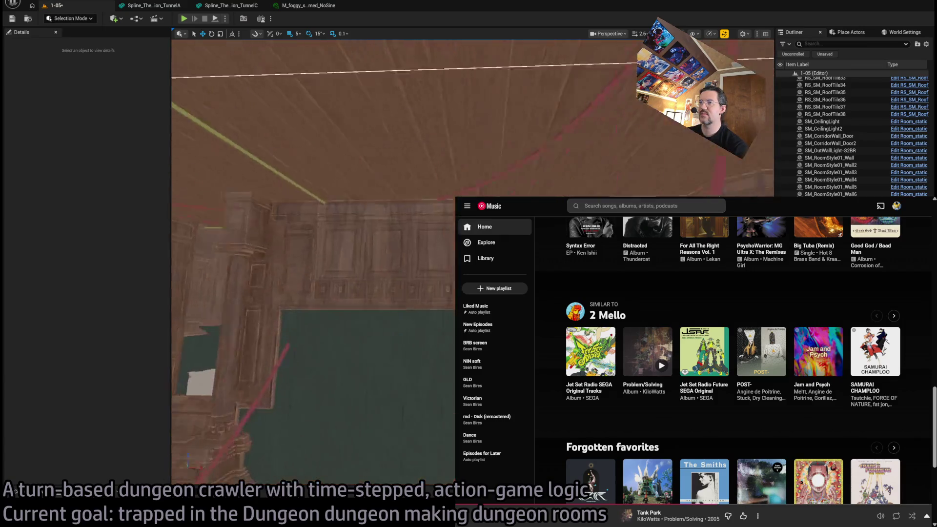
scroll(312, 263, down, 10)
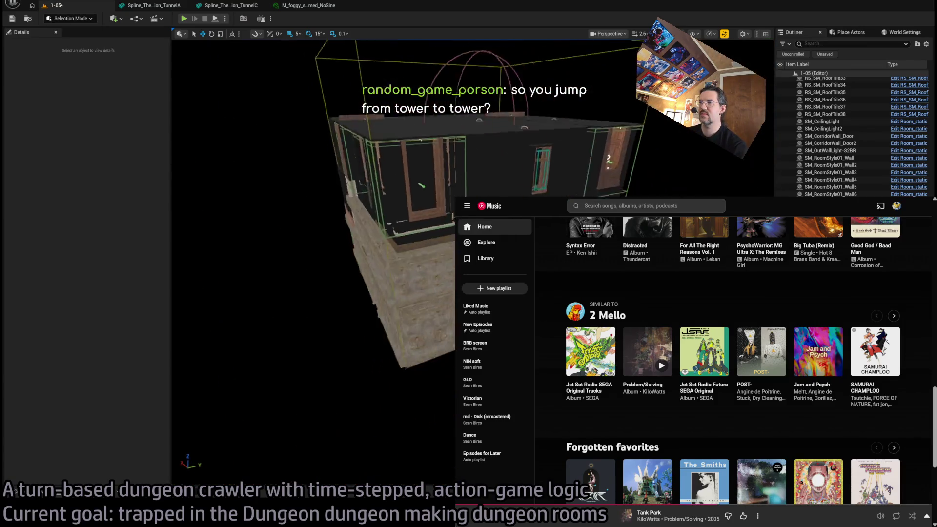
click(406, 233)
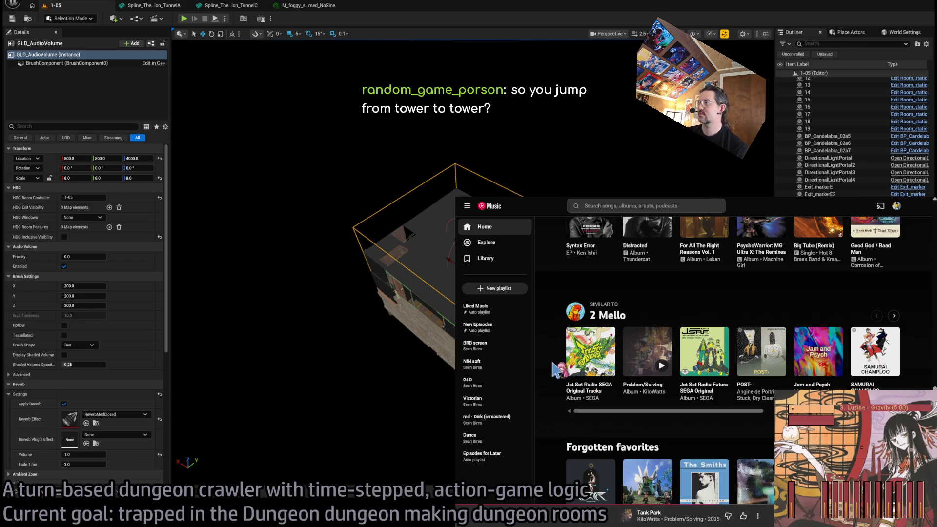
Step: Rerun the recent search 'machinedrum no 1 knew', play NO 1 KNEW, and shrink to mini player
scroll(556, 369, up, 3)
scroll(557, 369, up, 6)
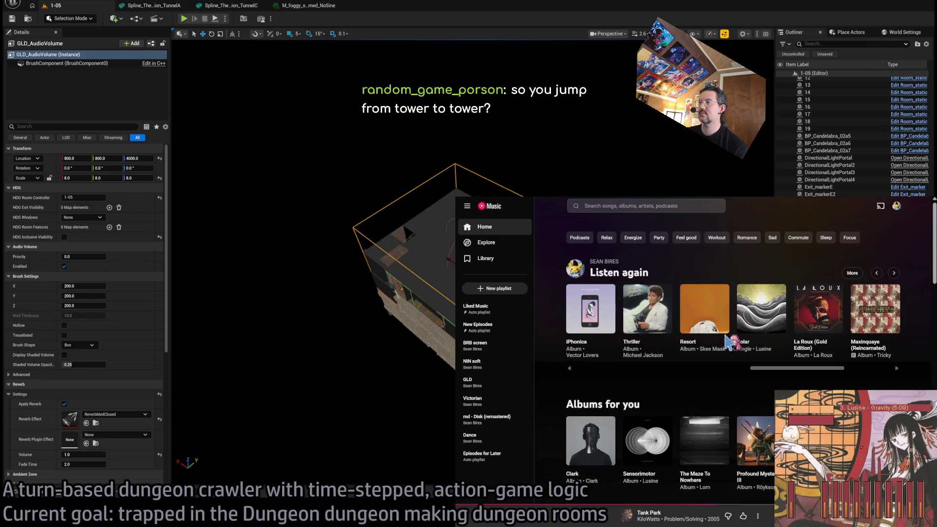
click(631, 205)
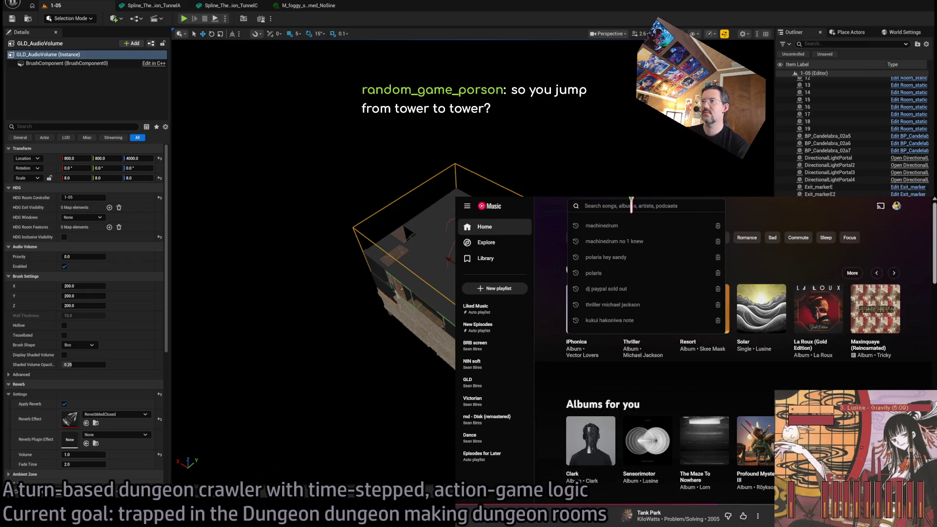
click(630, 240)
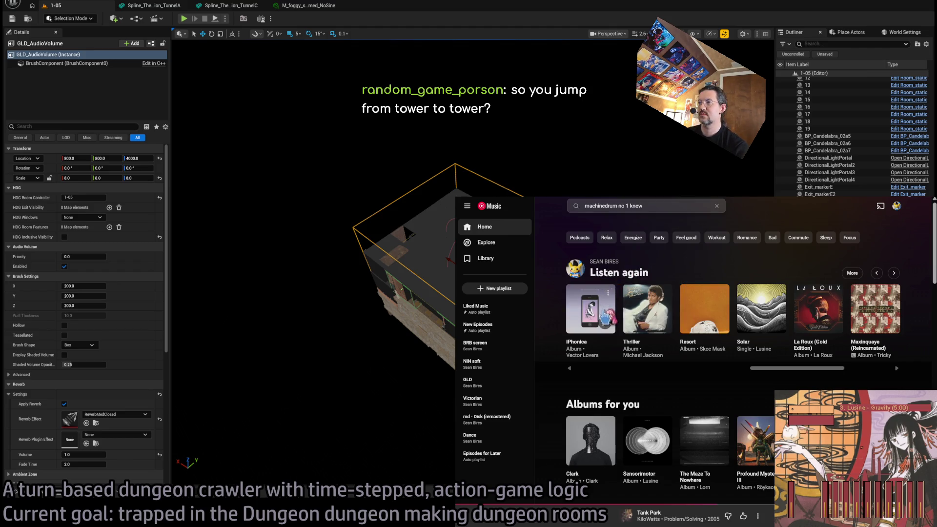
click(613, 298)
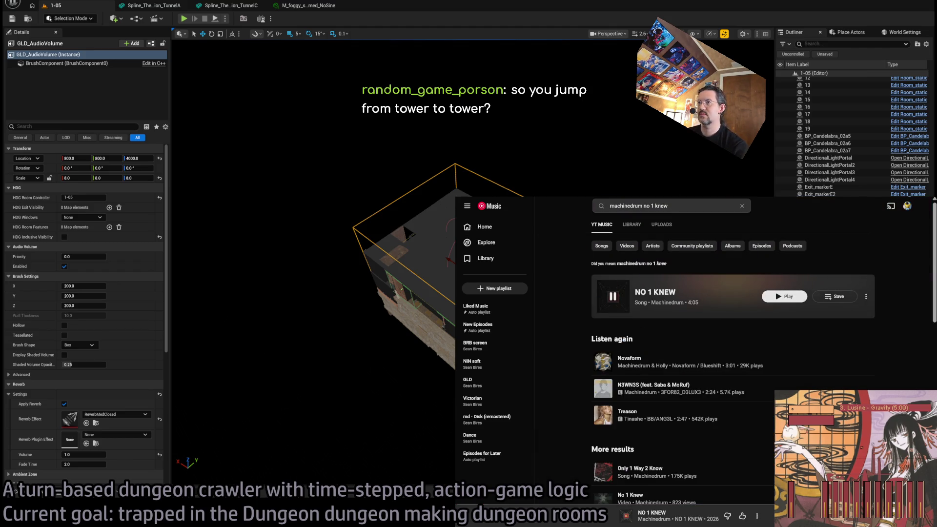
key(super+Down)
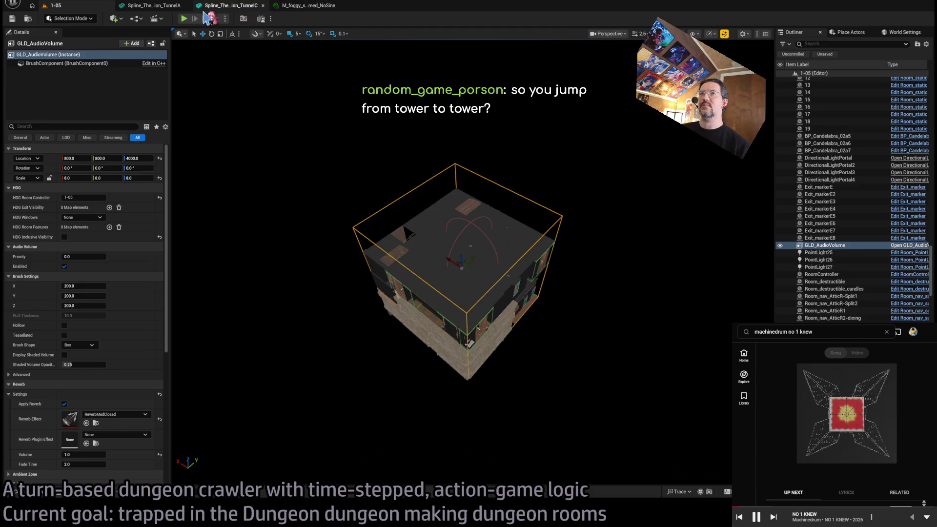
Step: Close the TunnelA, TunnelC and M_foggy editor tabs and open the Content Drawer
click(186, 5)
click(185, 6)
click(186, 6)
scroll(444, 190, up, 2)
drag(395, 195, 465, 197)
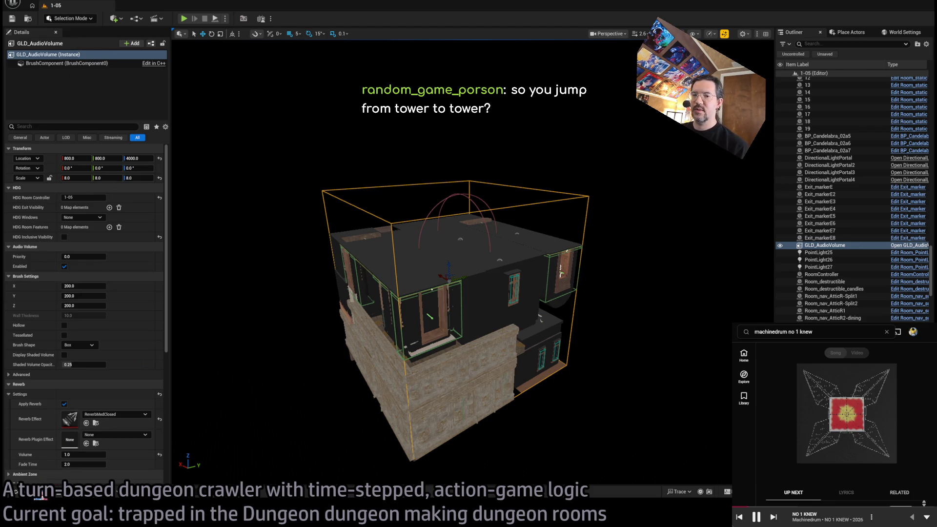
click(40, 492)
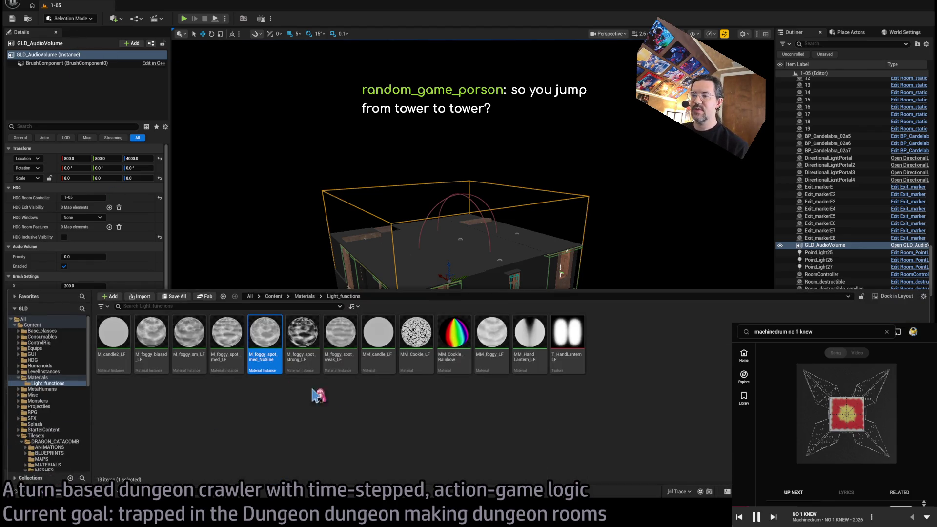
Step: Browse LevelInstances in the Content Browser and open the Mansion levels folder
click(59, 337)
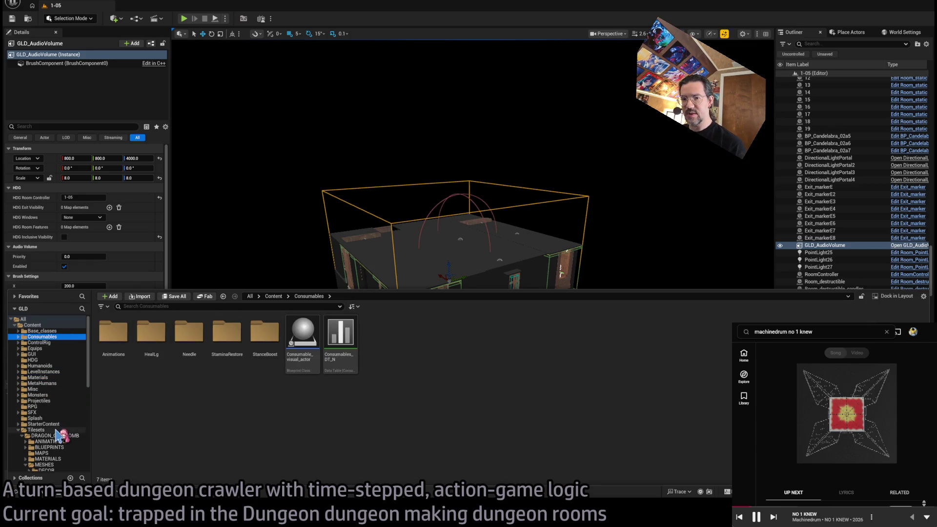
click(58, 372)
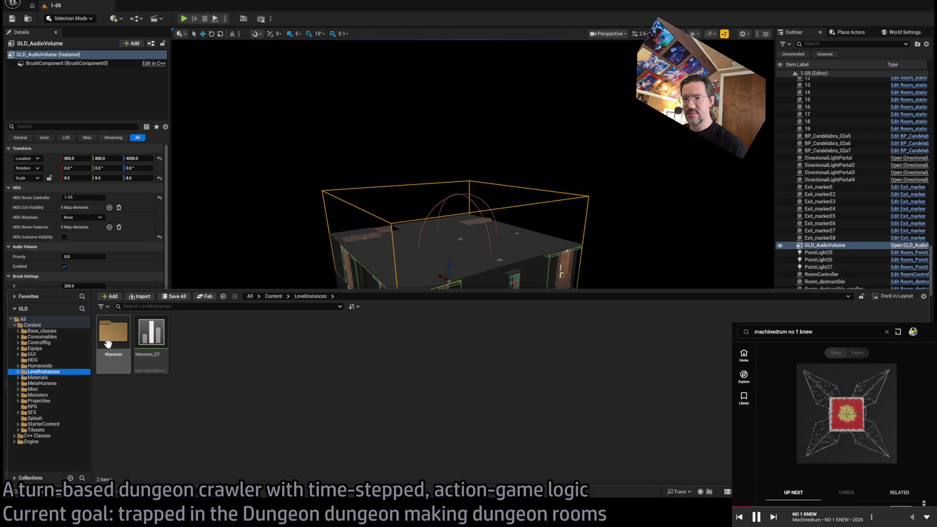
double_click(108, 343)
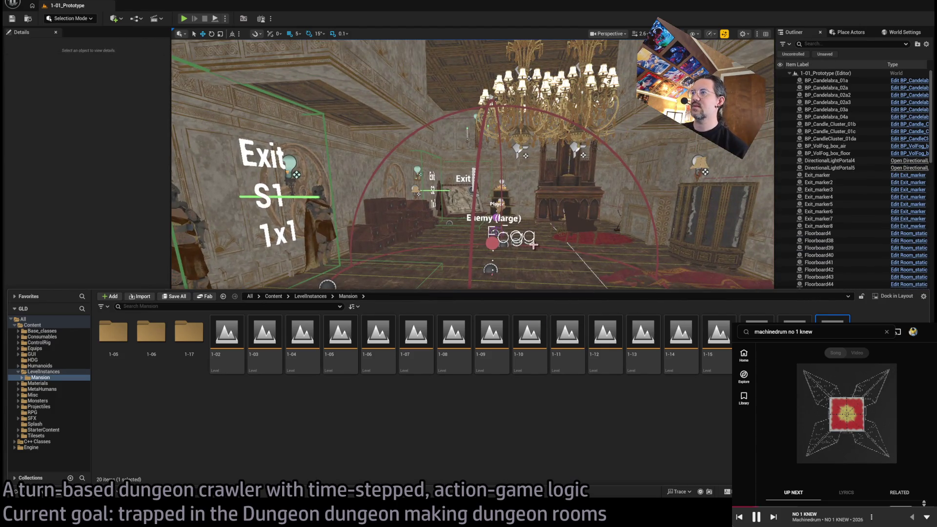
Step: Give level 1-17's viewport full height, turn toward the Enemy and Exit markers, and hide the asset drawer
drag(555, 288, 555, 483)
scroll(472, 262, down, 5)
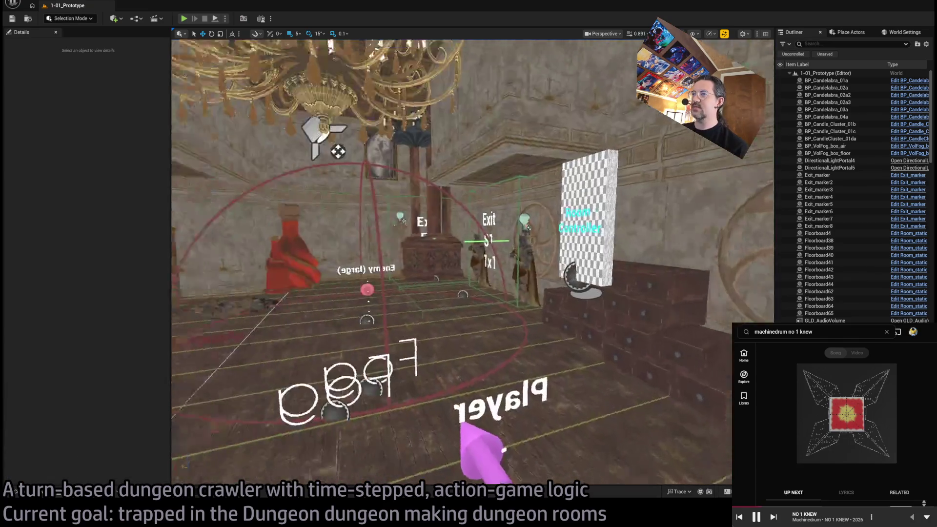
scroll(451, 262, down, 2)
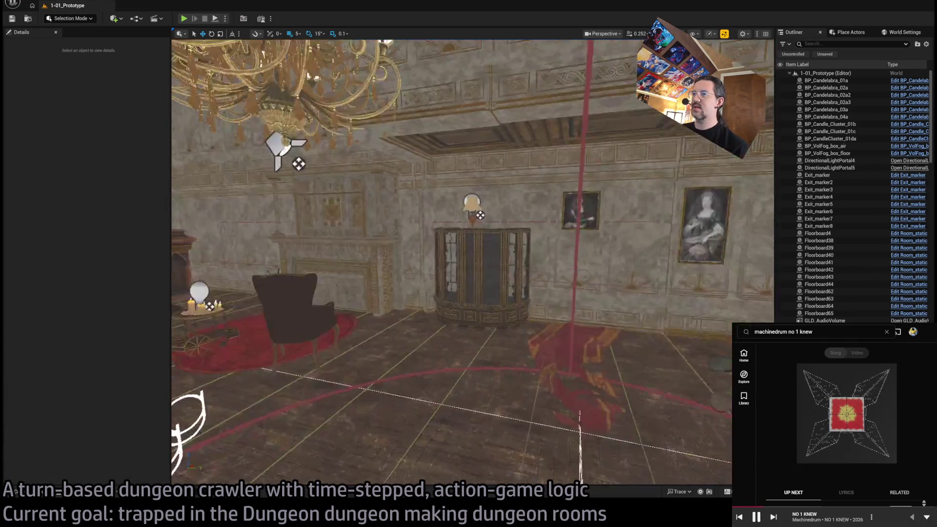
drag(469, 311, 553, 310)
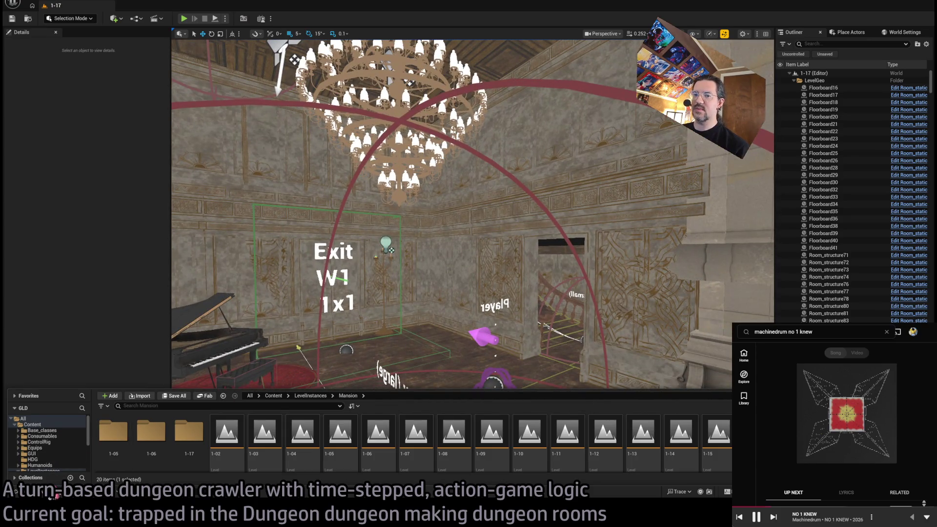
click(14, 491)
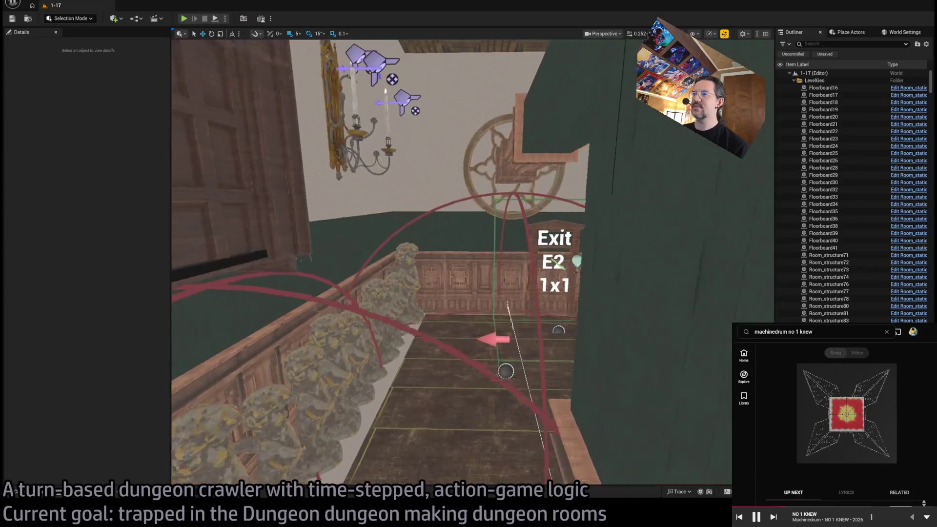
drag(451, 263, 451, 292)
drag(438, 384, 437, 383)
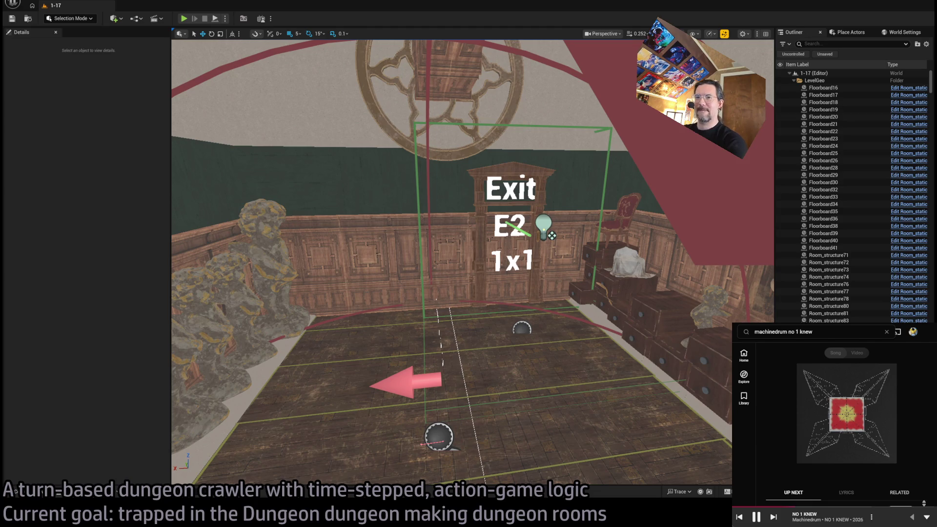
mouse_move(437, 298)
mouse_down()
mouse_move(415, 215)
mouse_move(398, 259)
mouse_move(383, 263)
mouse_up()
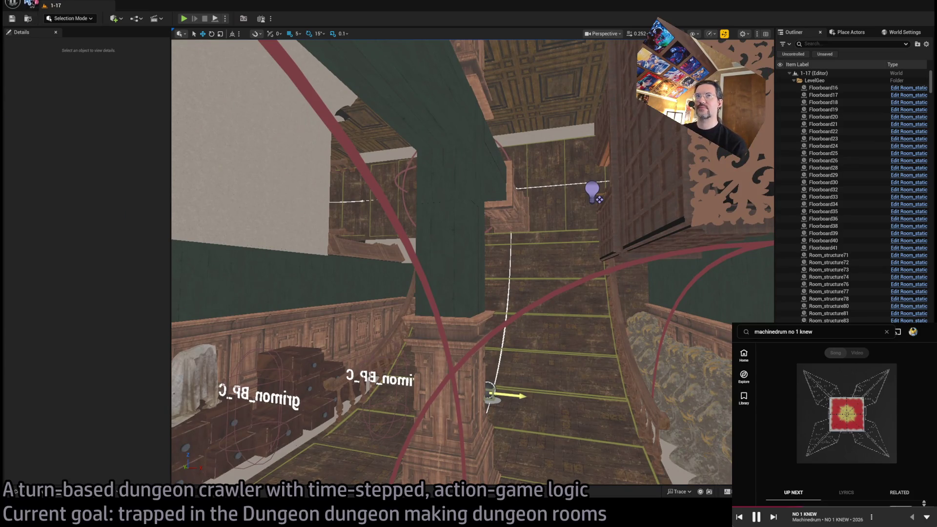
click(39, 493)
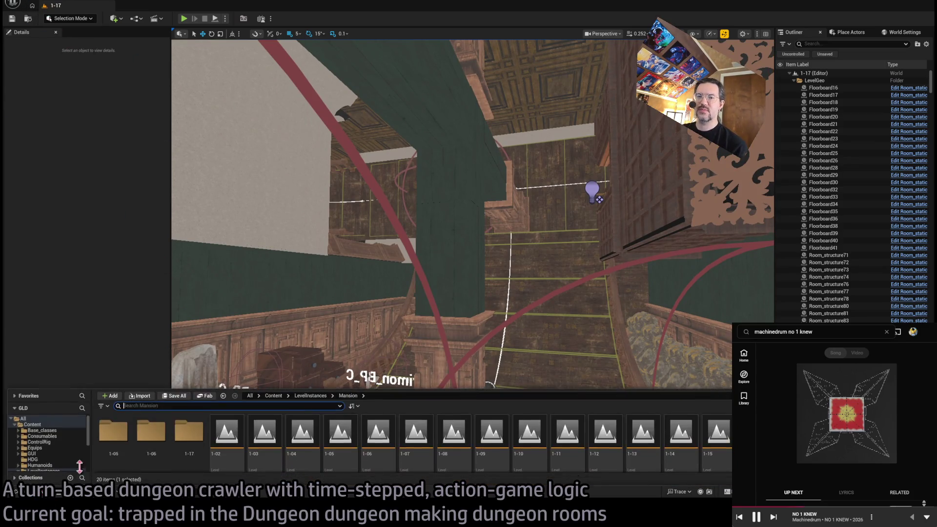
Step: Open Mansion level 1-02 and frame its whole building in the viewport
double_click(238, 454)
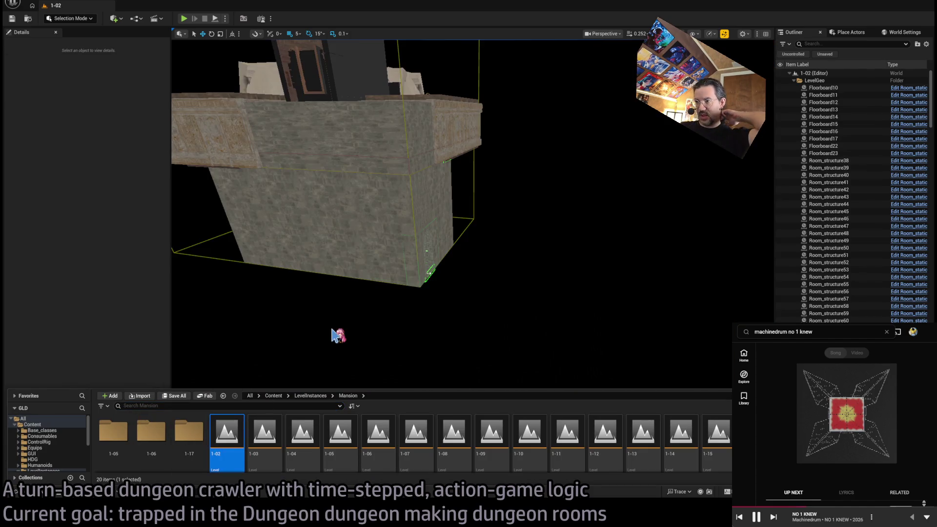
drag(336, 336, 336, 356)
drag(378, 305, 375, 307)
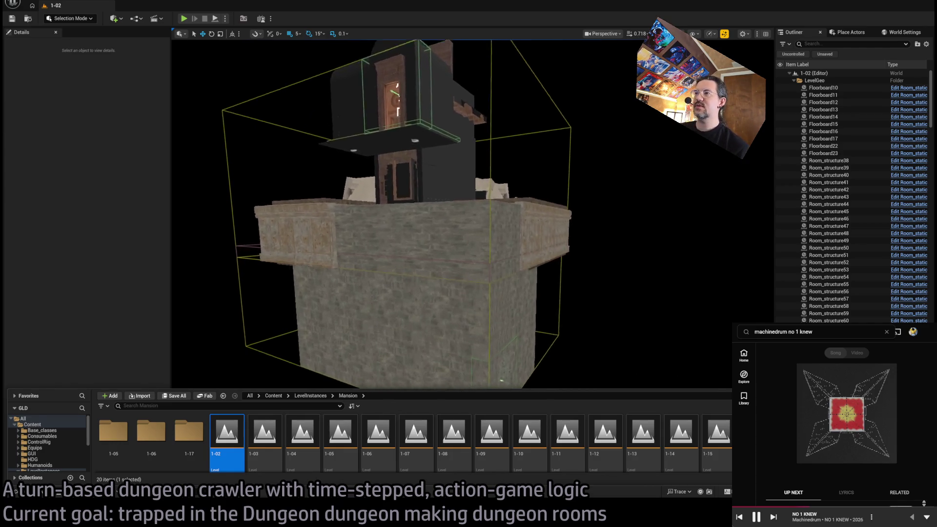
scroll(468, 215, up, 10)
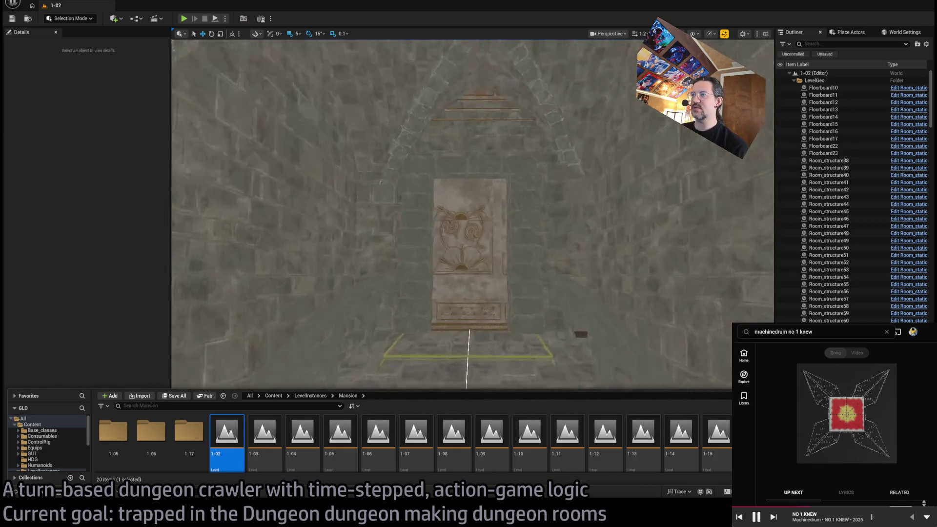
scroll(469, 215, up, 5)
Step: Fly into the furnished room toward the black room's doorway and hide the Content Drawer
mouse_move(469, 215)
mouse_down()
mouse_move(449, 214)
mouse_move(449, 229)
mouse_move(448, 200)
mouse_move(434, 205)
mouse_move(435, 309)
mouse_up()
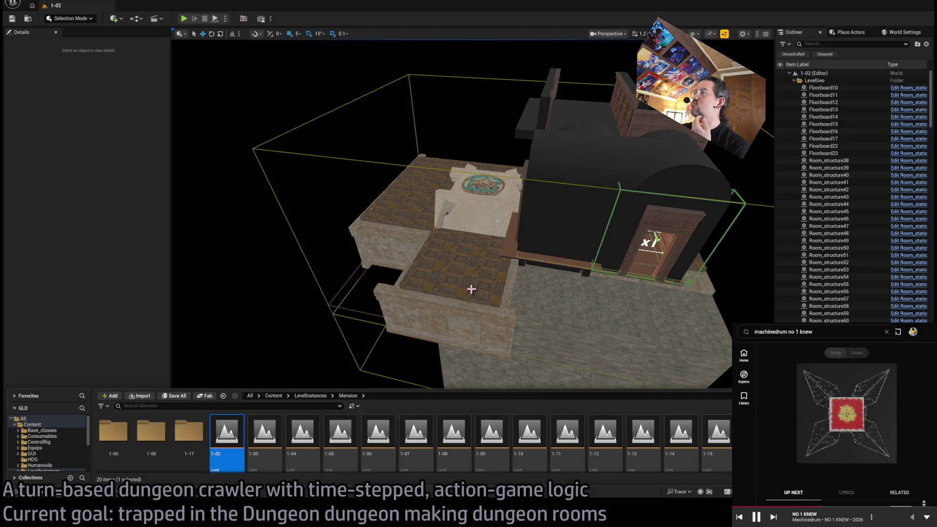
mouse_move(471, 289)
mouse_down()
mouse_move(473, 275)
mouse_move(458, 278)
mouse_move(461, 219)
mouse_up()
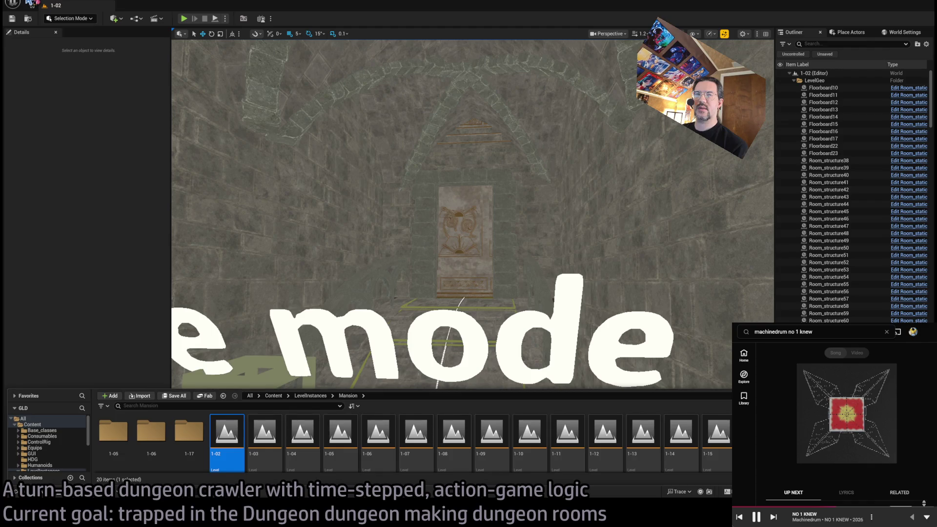
key(ctrl+space)
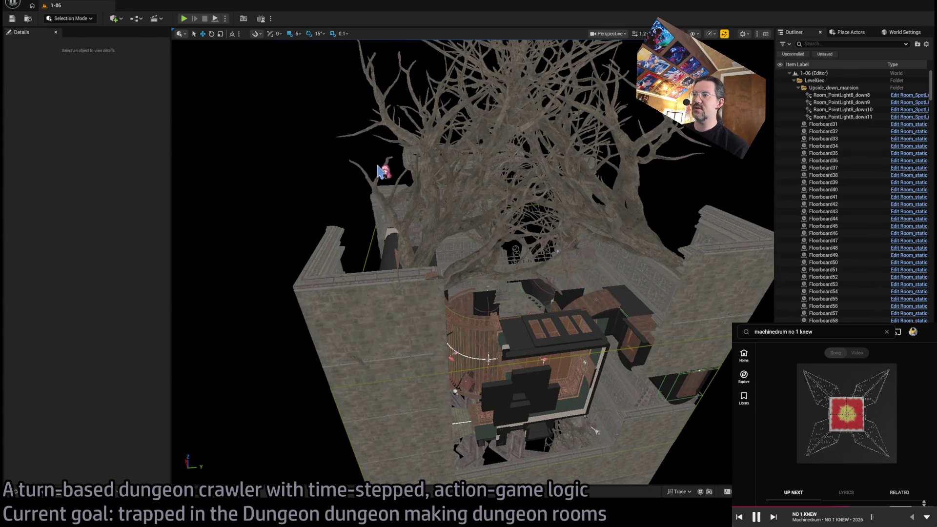
scroll(381, 170, up, 5)
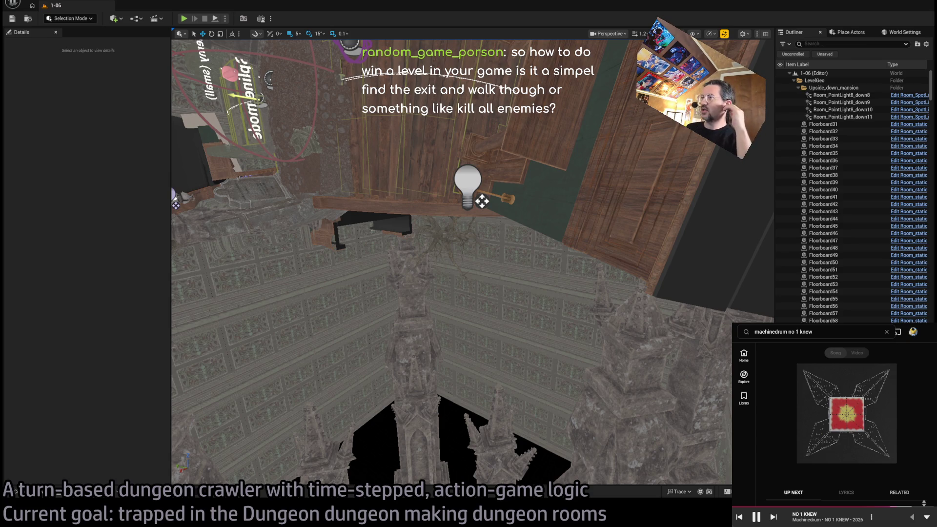
drag(469, 263, 439, 292)
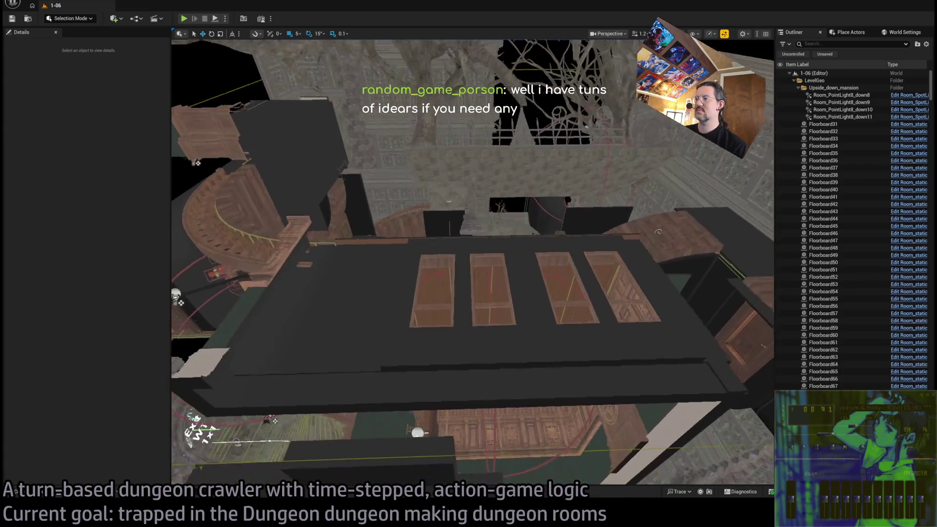
Step: Rotate the pair of windowed wall pieces into a new orientation and nudge them sideways
click(541, 311)
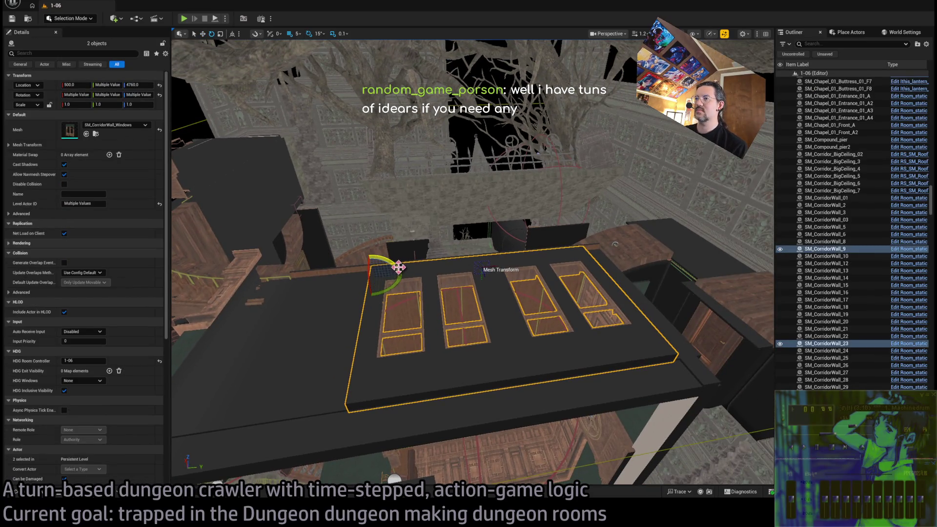
drag(398, 267, 371, 273)
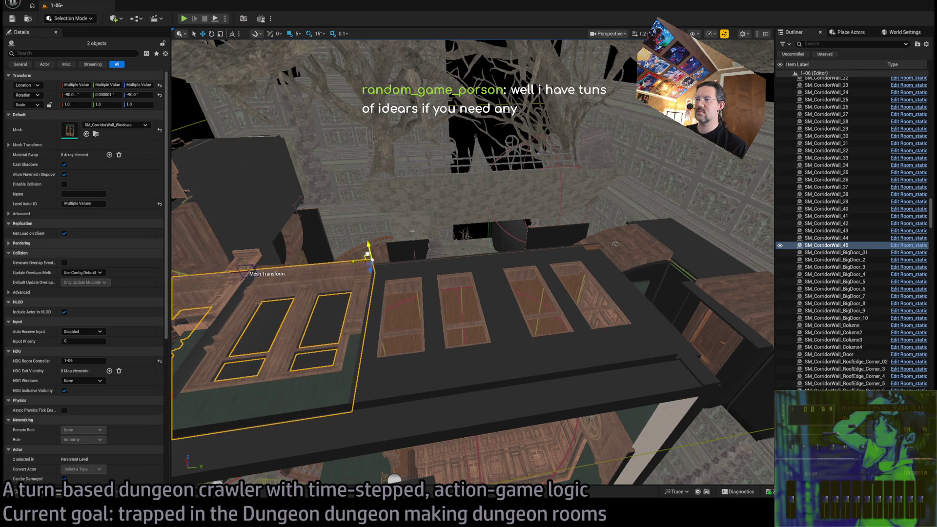
drag(568, 252, 570, 214)
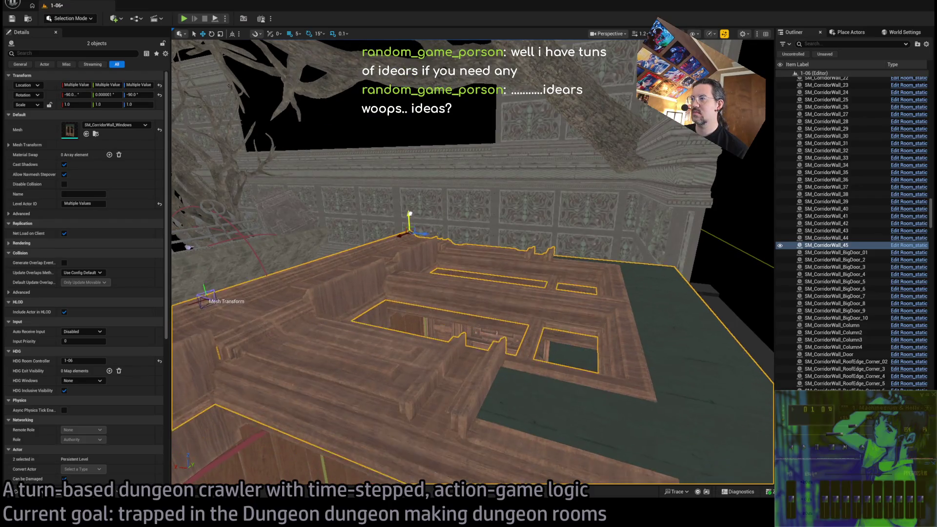
Step: Select the plain corridor wall piece, Wall_Connection46, and show the Corridor mesh folder
scroll(409, 222, up, 3)
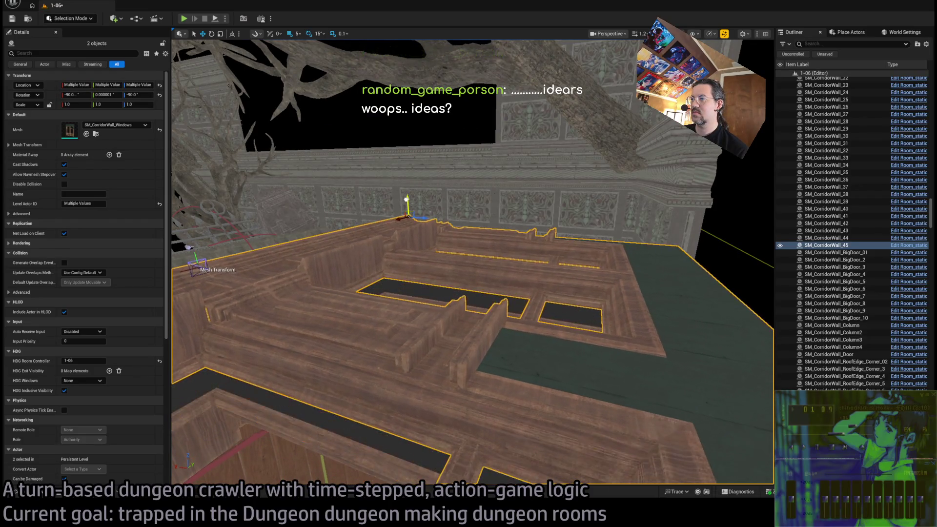
mouse_move(188, 246)
mouse_down()
mouse_move(314, 190)
mouse_move(341, 195)
mouse_up()
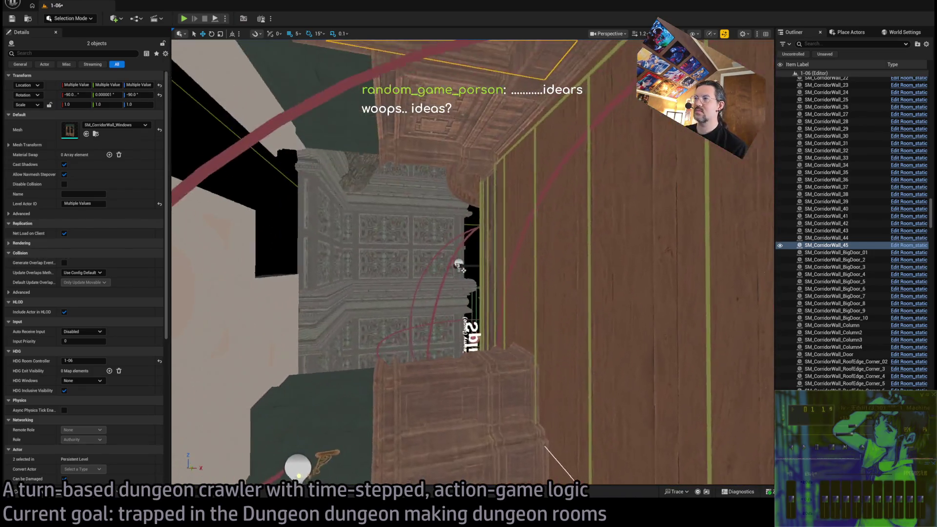
drag(342, 196, 378, 178)
drag(337, 248, 371, 229)
click(466, 351)
drag(467, 351, 473, 334)
click(96, 208)
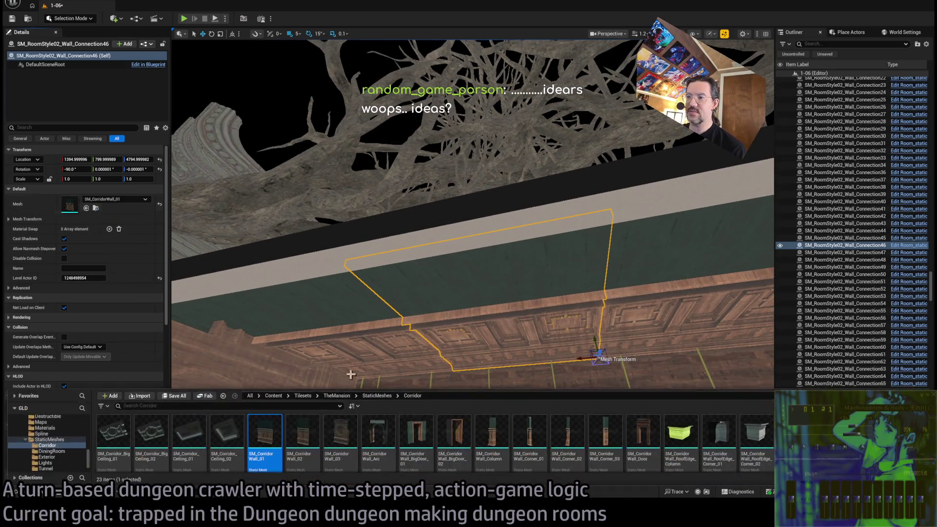
Step: Swap the wall's mesh to SM_CorridorWall_Windows and turn it 180° to face the corridor
scroll(287, 441, down, 2)
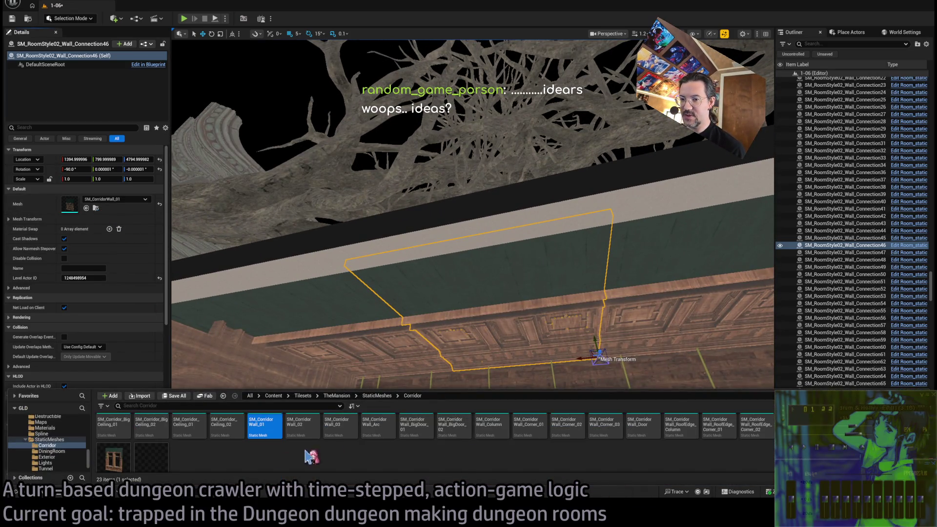
drag(123, 450, 69, 204)
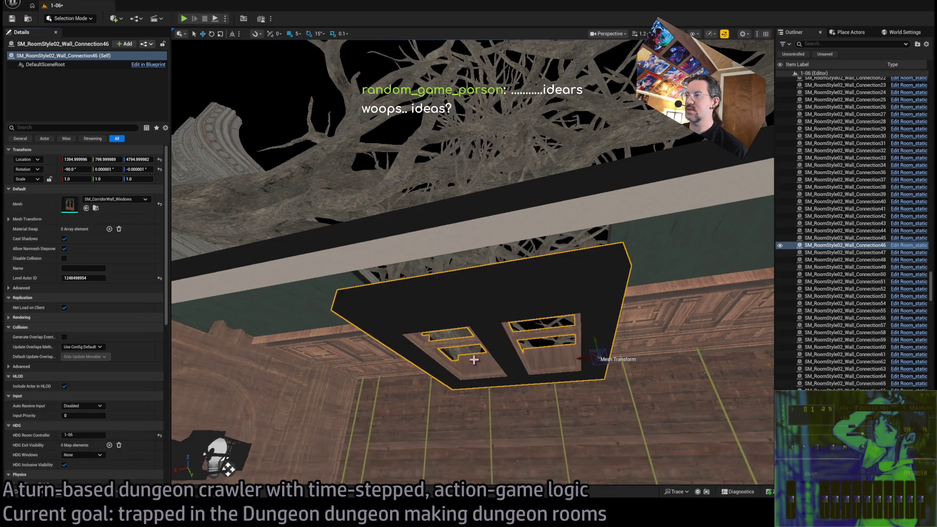
mouse_move(574, 375)
mouse_down()
mouse_move(600, 371)
mouse_move(502, 357)
mouse_up()
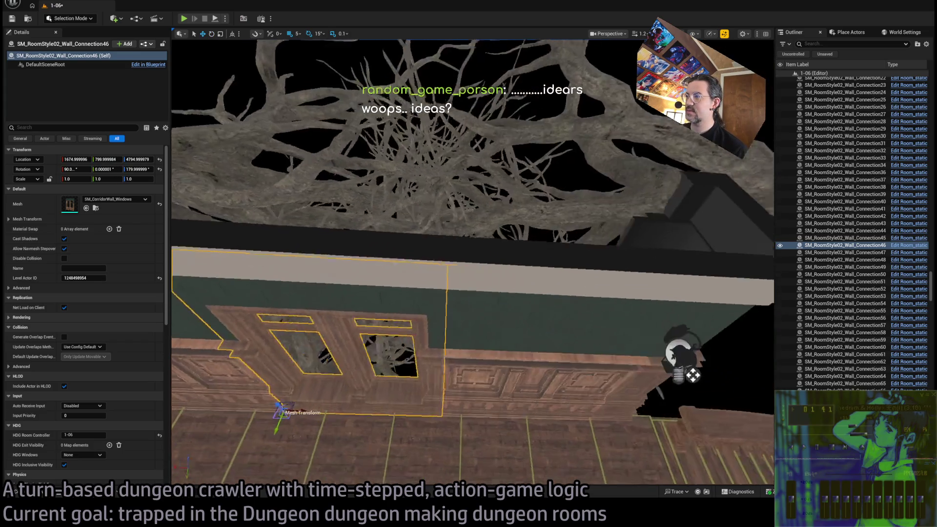
Step: Try nudging the neighbouring wall along X, undo it, and reselect the windowed wall
click(463, 364)
drag(580, 358, 541, 339)
key(ctrl+z)
click(453, 293)
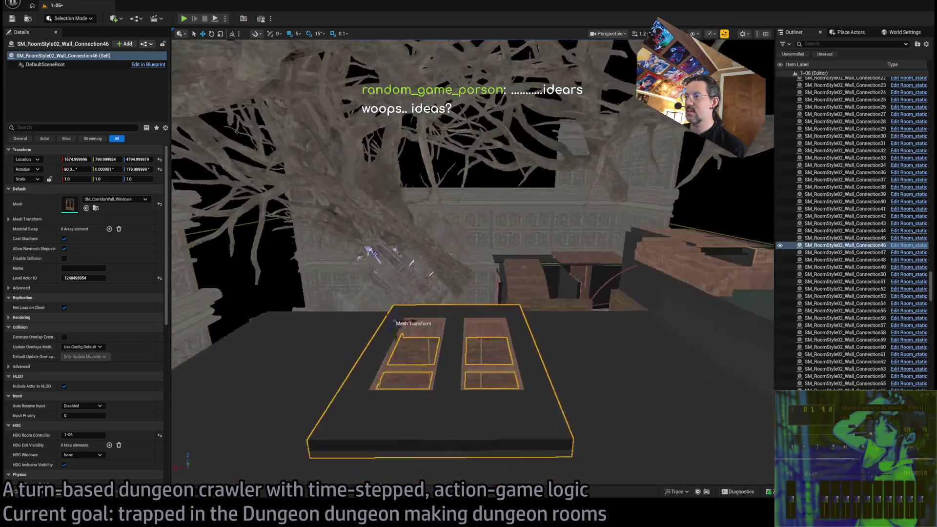
mouse_move(395, 321)
mouse_down()
mouse_move(420, 313)
mouse_move(569, 342)
mouse_move(460, 256)
mouse_move(420, 266)
mouse_move(574, 247)
mouse_up()
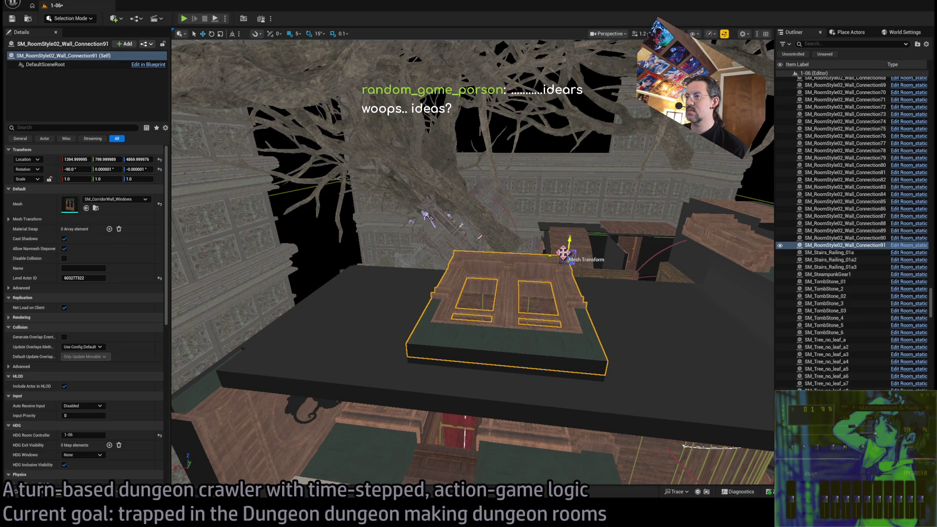
Step: Undo the window wall's height change and save level 1-06
scroll(563, 252, up, 4)
mouse_move(566, 196)
mouse_down()
mouse_move(488, 202)
mouse_move(442, 185)
mouse_move(433, 194)
mouse_move(433, 183)
mouse_up()
scroll(433, 183, up, 5)
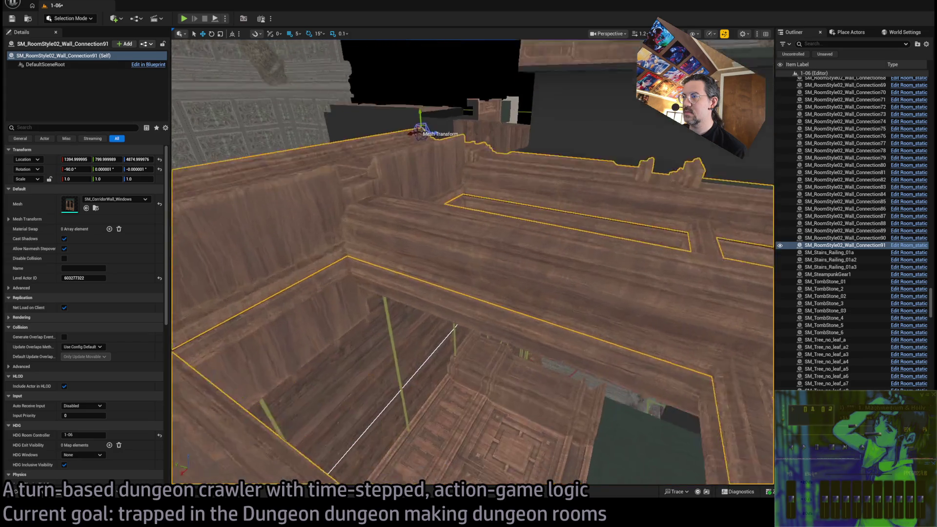
scroll(564, 361, down, 5)
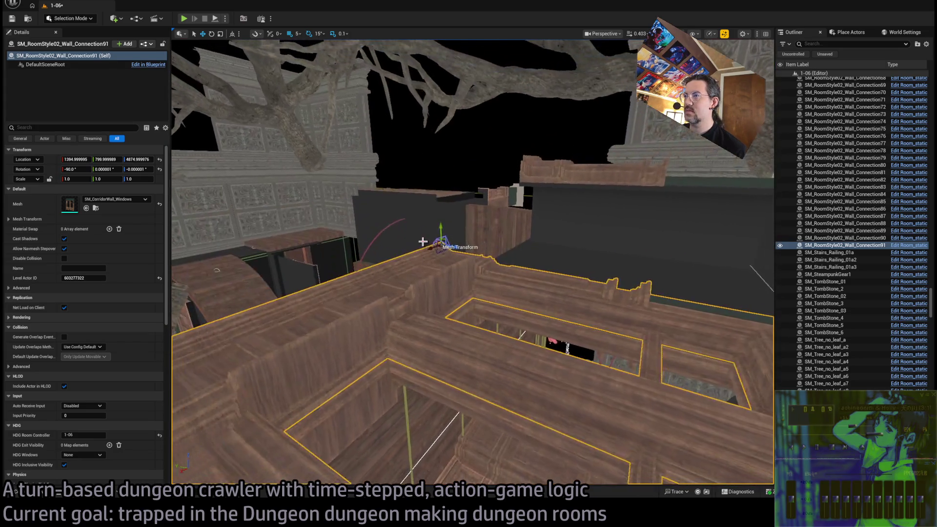
key(ctrl+z)
scroll(497, 292, down, 3)
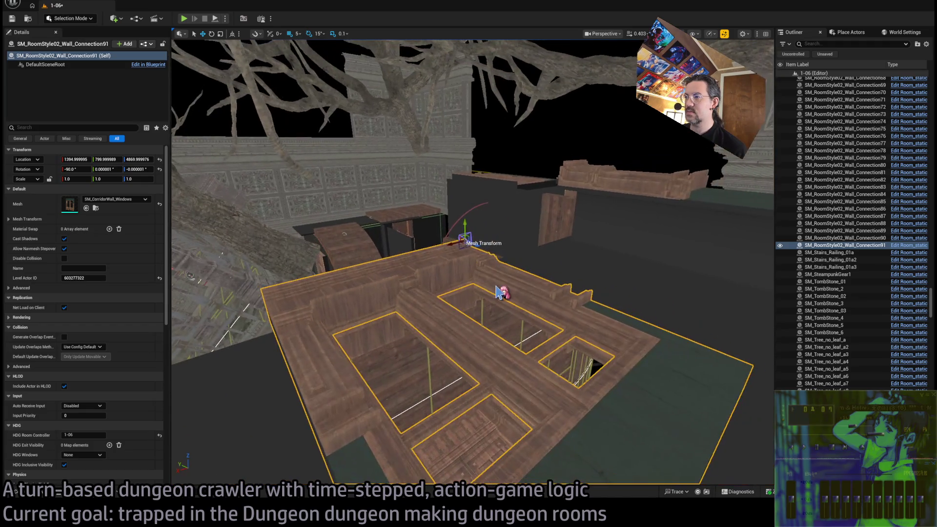
scroll(376, 324, down, 2)
key(ctrl+s)
Step: Look over the room's ceiling panels and walls, then start a Play In Editor test
scroll(411, 342, up, 8)
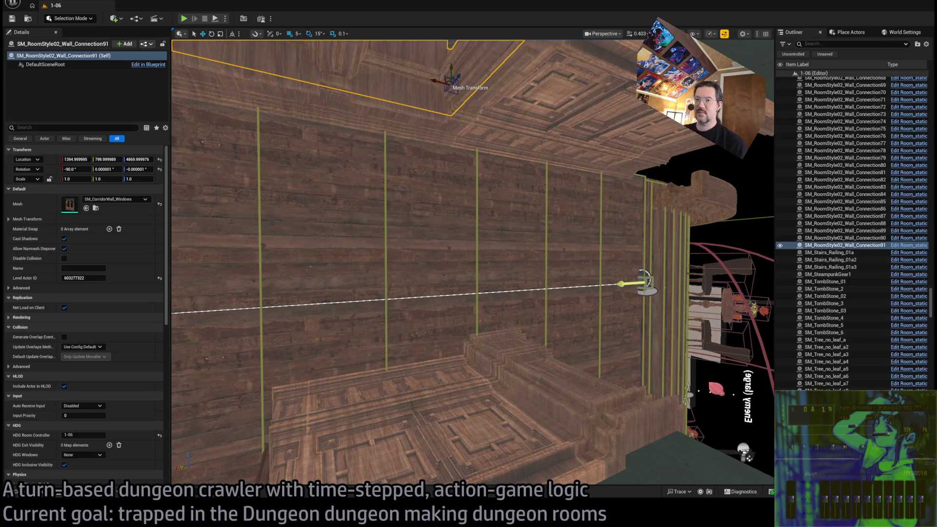
drag(468, 293, 461, 235)
mouse_move(319, 313)
mouse_down()
mouse_move(319, 341)
mouse_move(337, 327)
mouse_up()
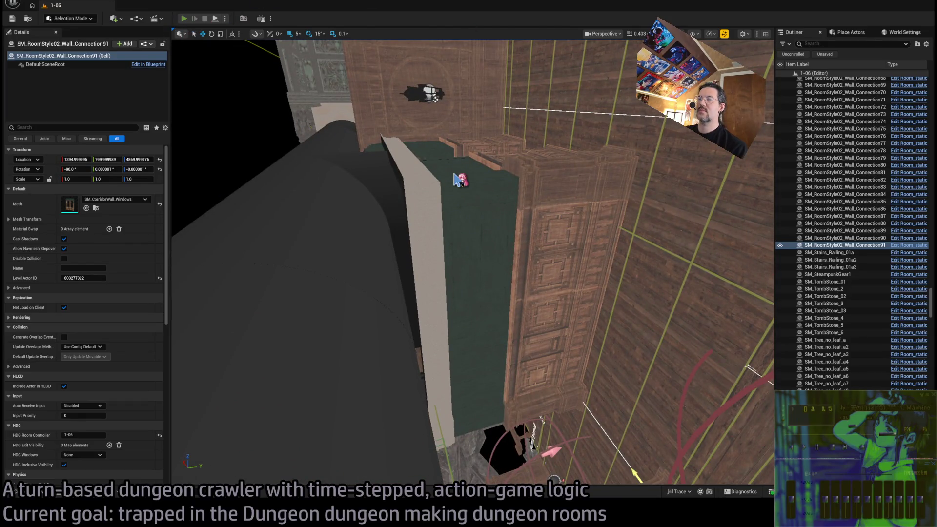
key(alt+p)
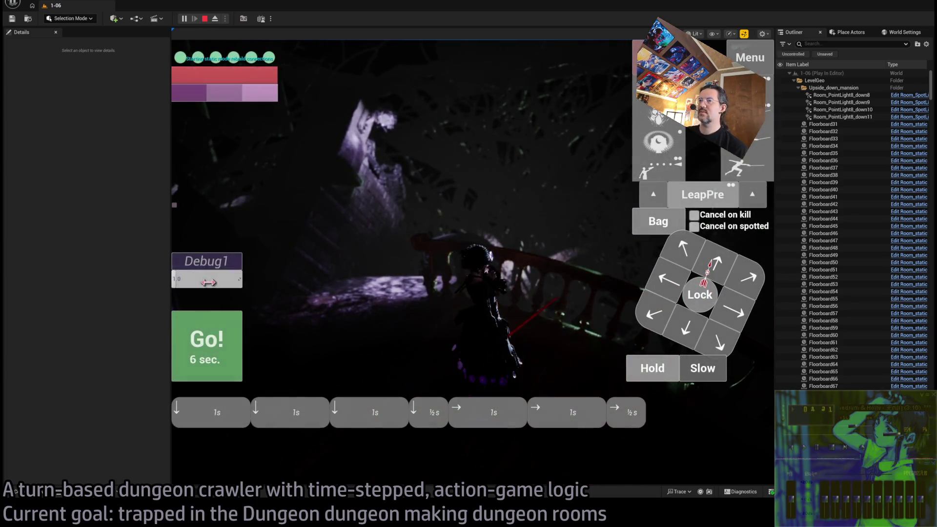
Step: Play out the queued turn with Go!, then stop the test and look down at the floor
click(214, 351)
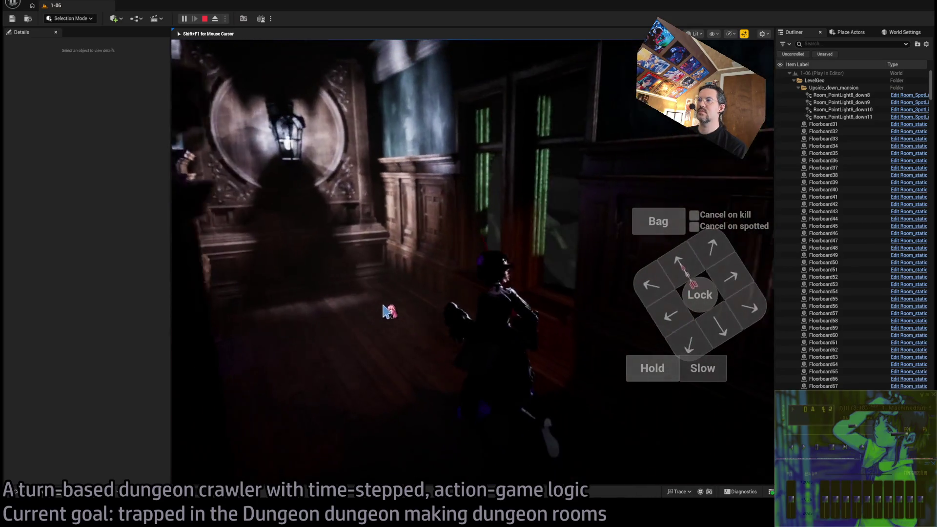
key(Escape)
drag(172, 264, 479, 301)
Step: Select both SM_CorridorWall_Windows walls and shift them slightly along X
ctrl+click(478, 301)
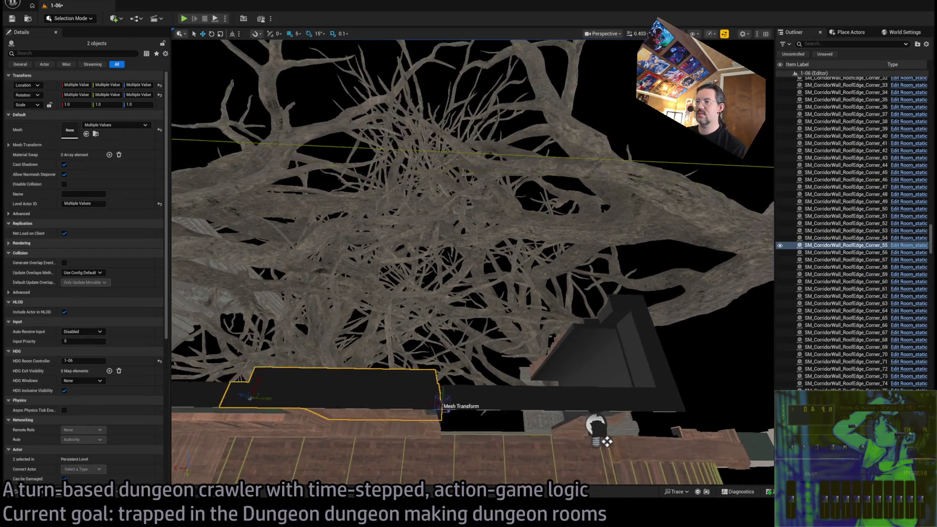
drag(439, 405, 387, 345)
click(376, 341)
ctrl+click(384, 364)
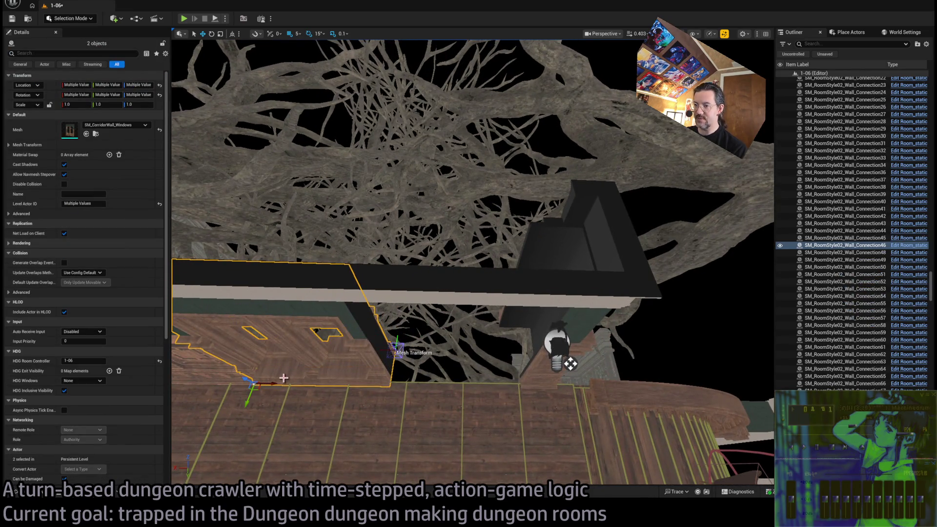
drag(283, 378, 278, 382)
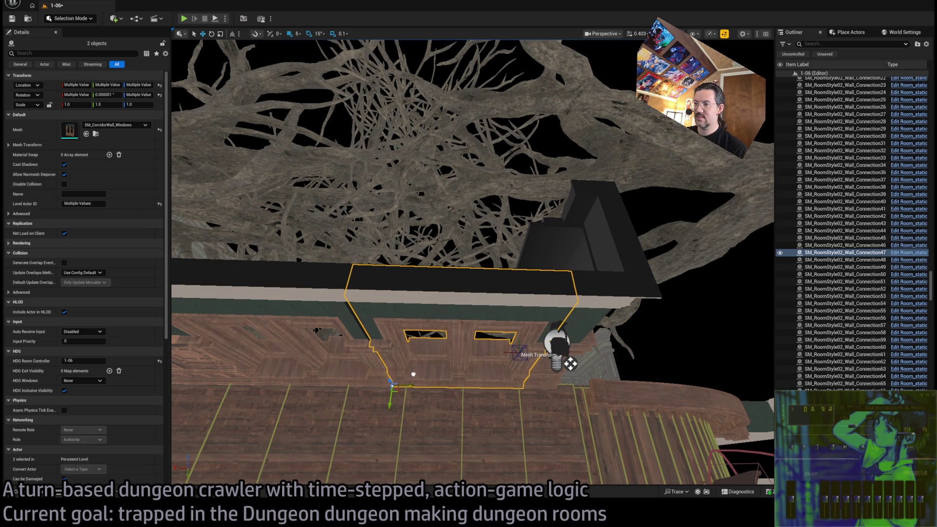
Step: Frame the two window walls and launch another play test with Alt+P
scroll(411, 374, up, 6)
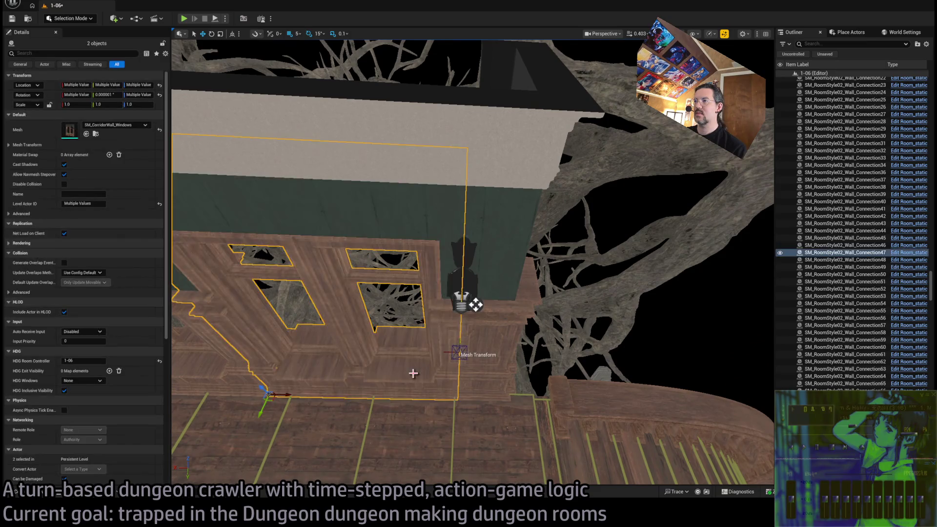
key(f)
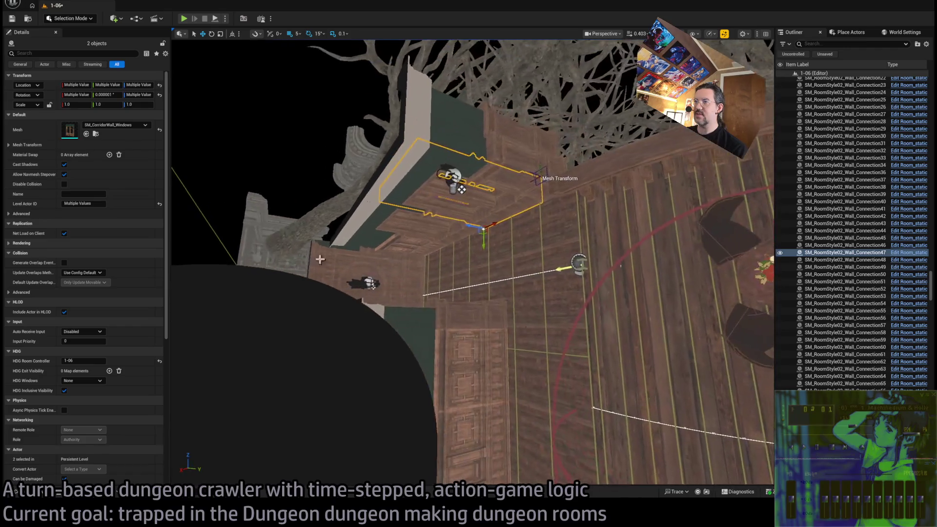
key(alt+p)
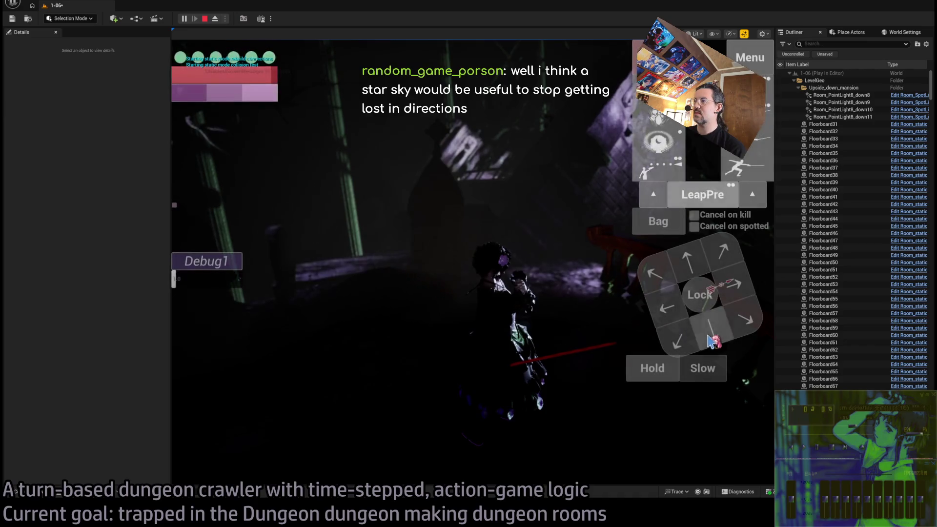
Step: Queue moves down and a one-second move right, then run them down the corridor
drag(711, 341, 711, 342)
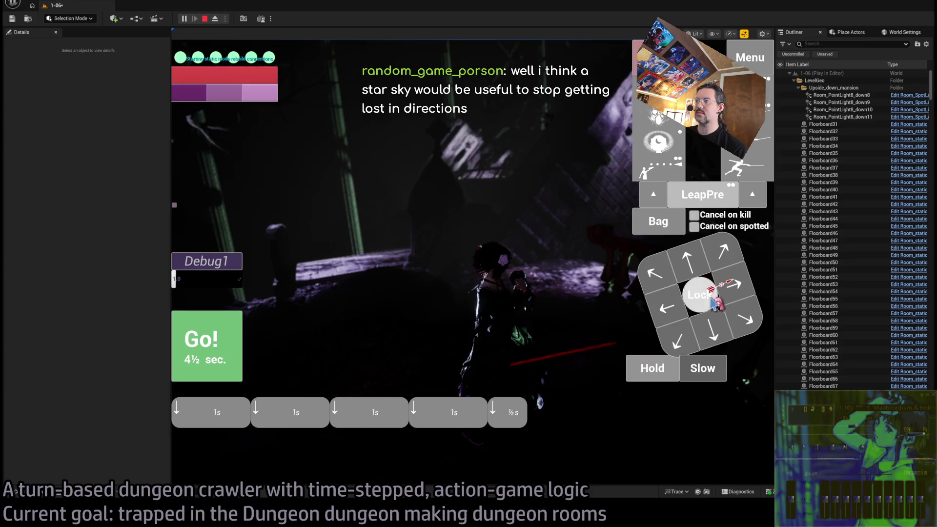
click(721, 286)
key(space)
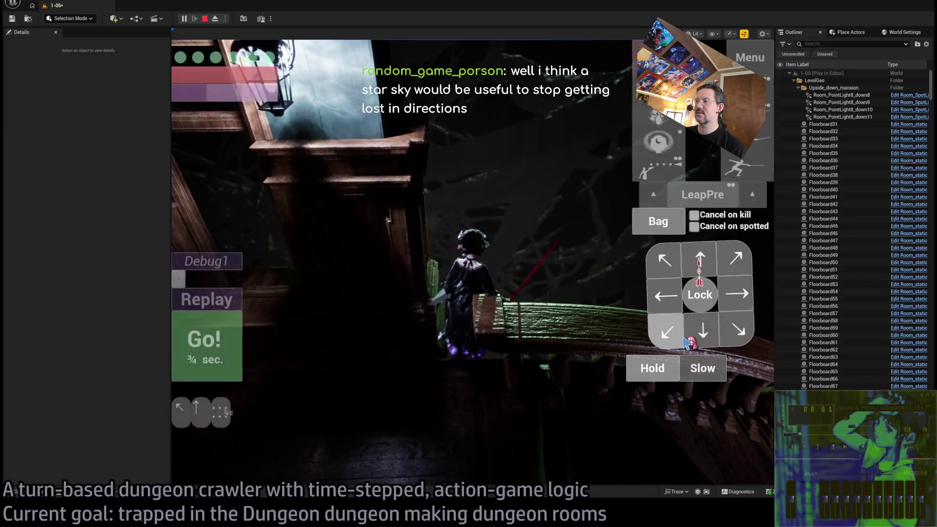
key(space)
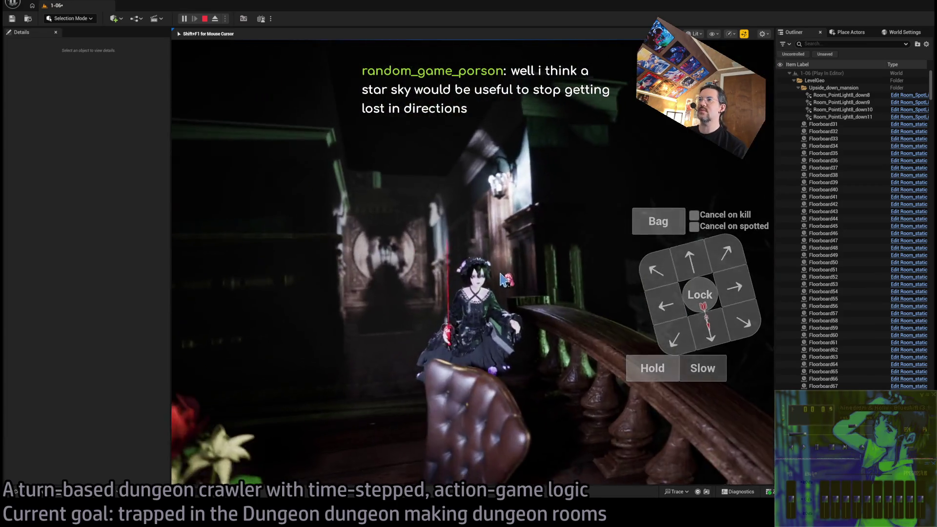
click(239, 342)
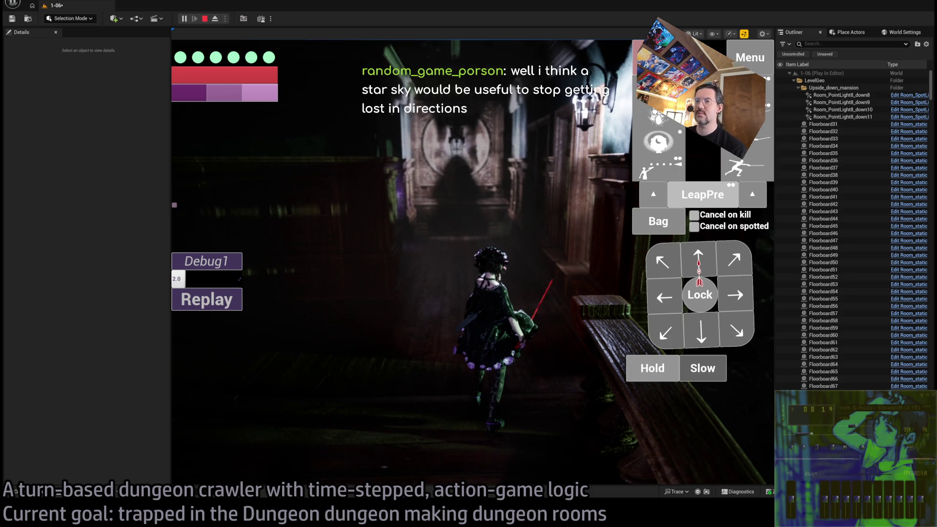
click(404, 372)
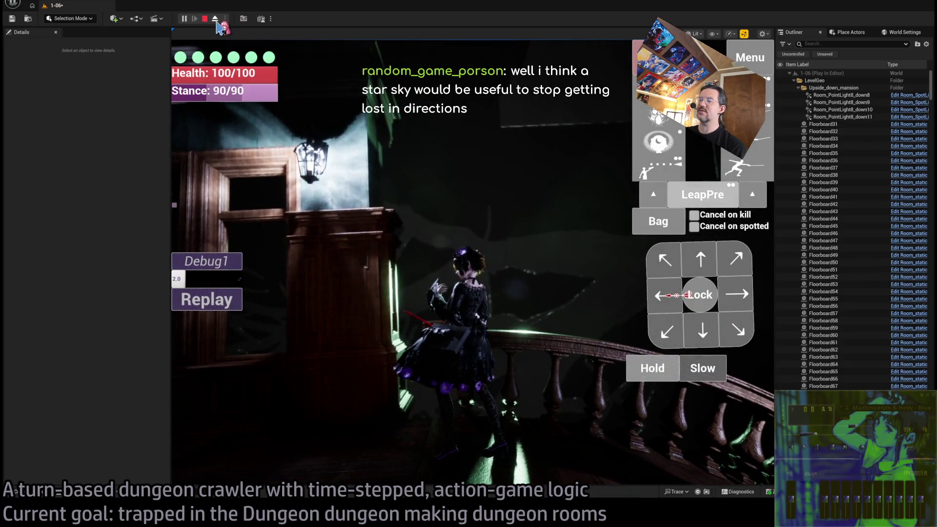
Step: Eject from the player, possess the character again, then stop the play test
click(215, 18)
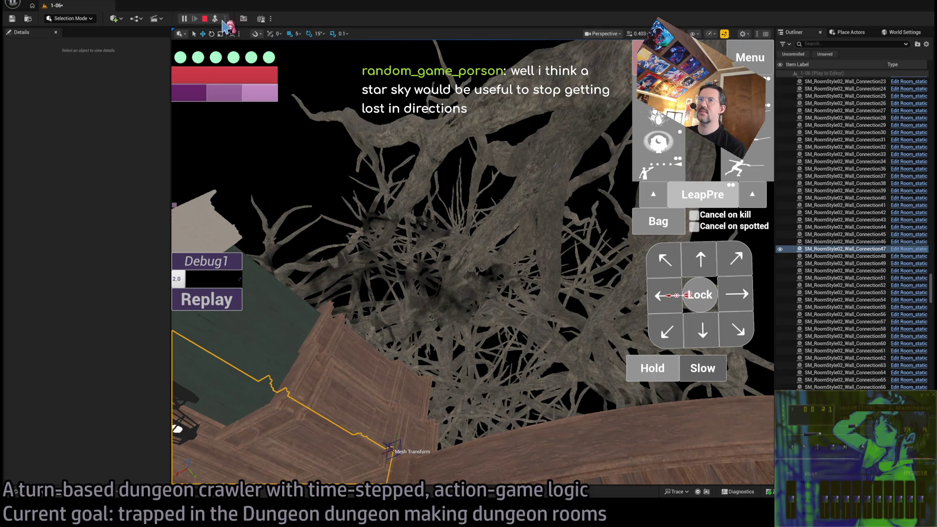
click(215, 19)
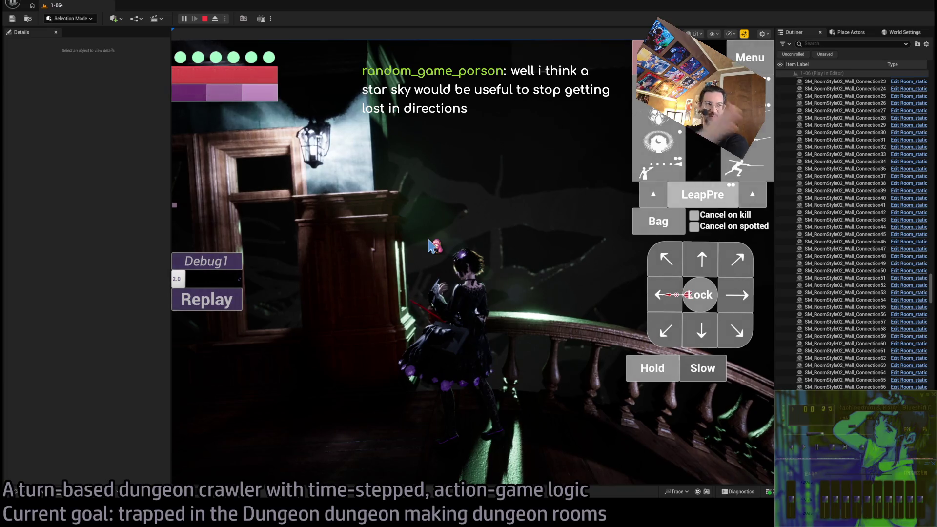
click(429, 244)
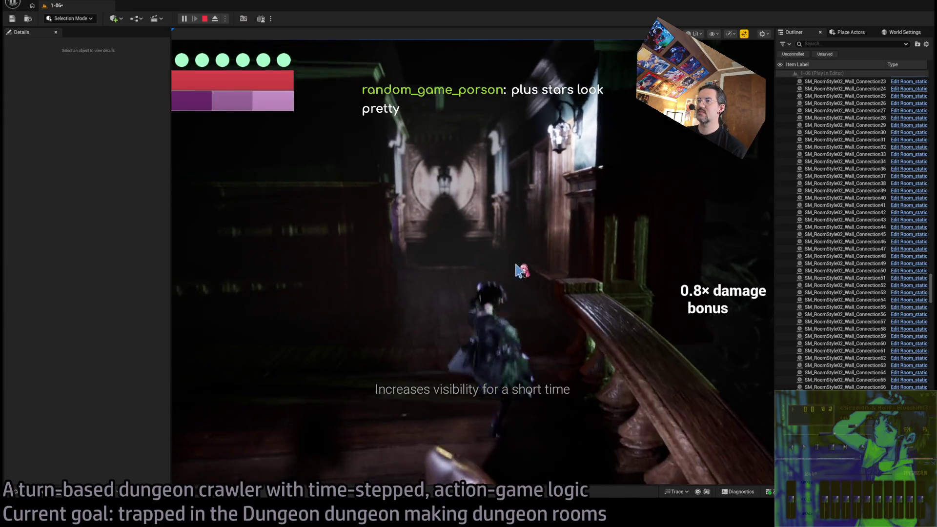
click(204, 19)
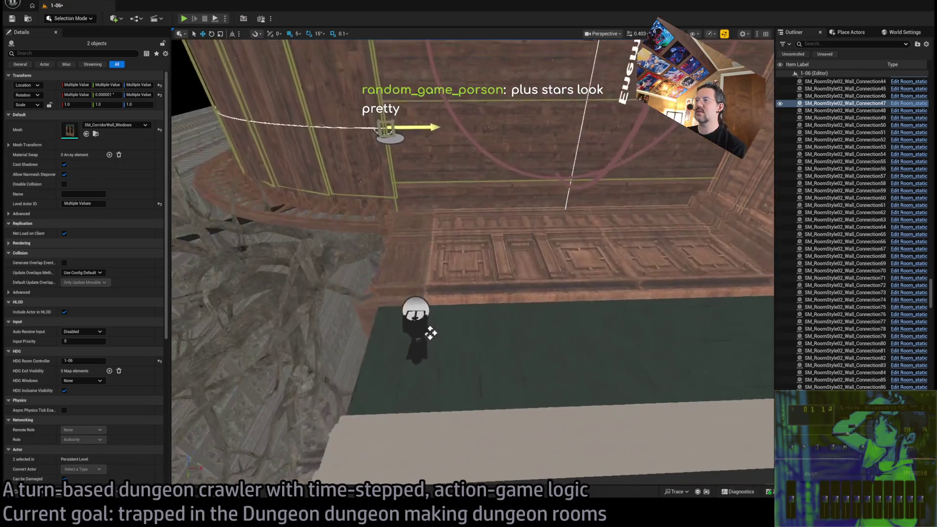
click(468, 211)
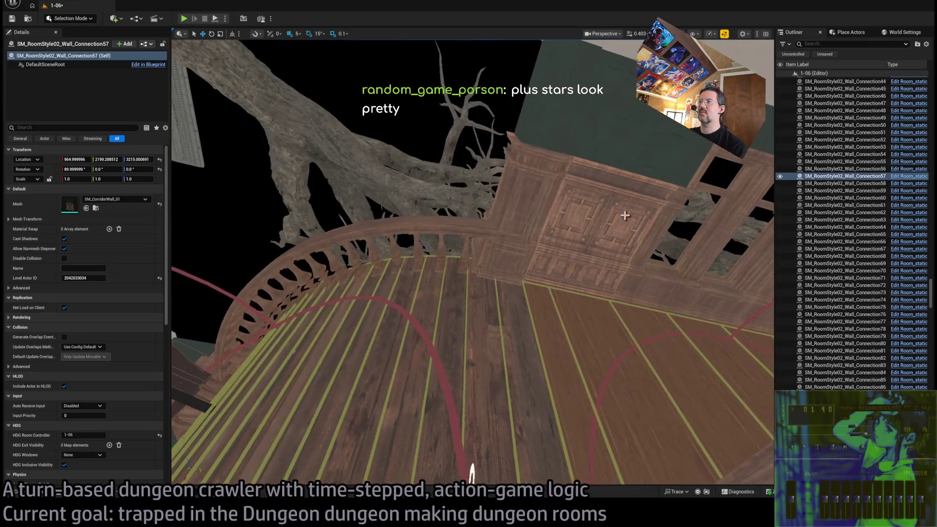
drag(625, 215, 616, 232)
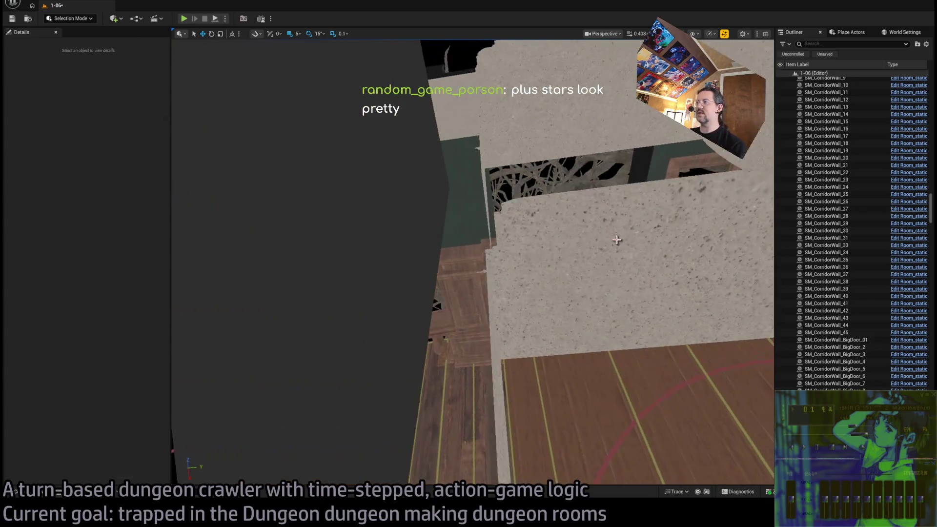
click(617, 240)
key(f)
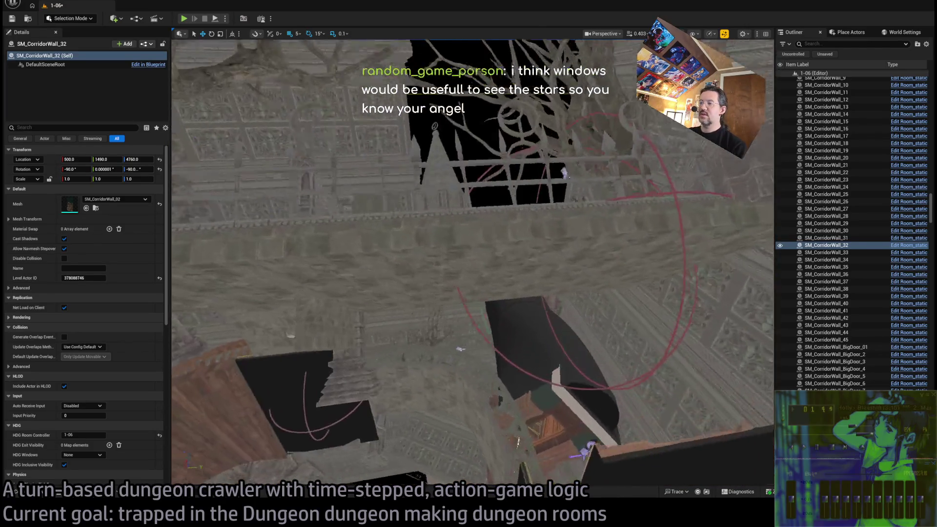
drag(472, 262, 472, 262)
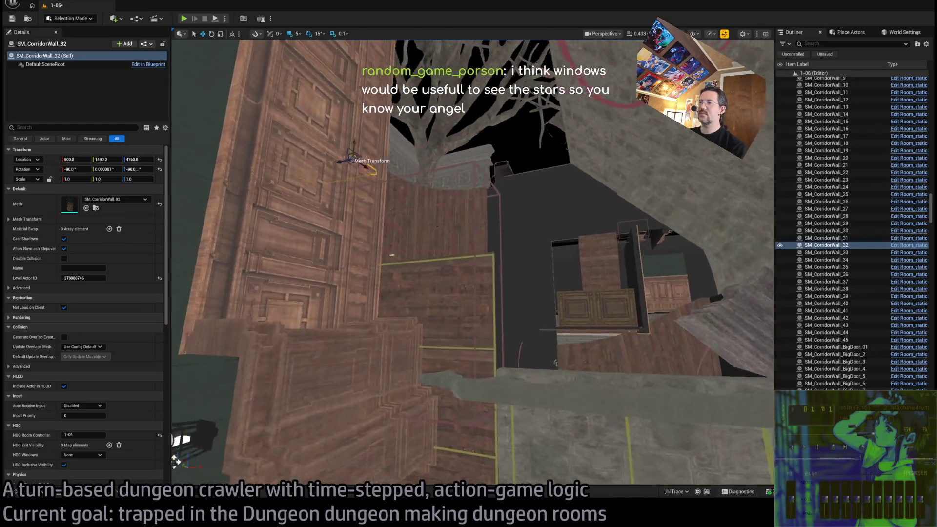
drag(582, 264, 581, 264)
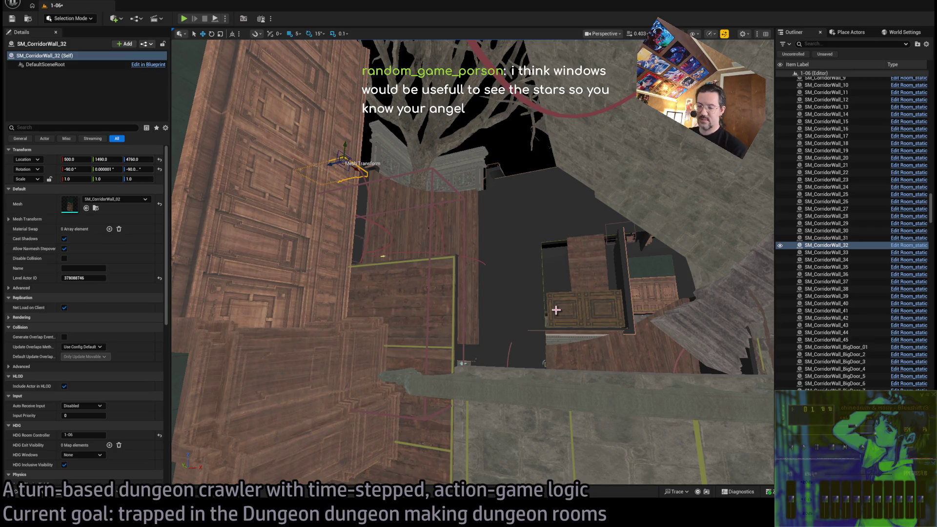
drag(546, 439, 562, 445)
click(439, 313)
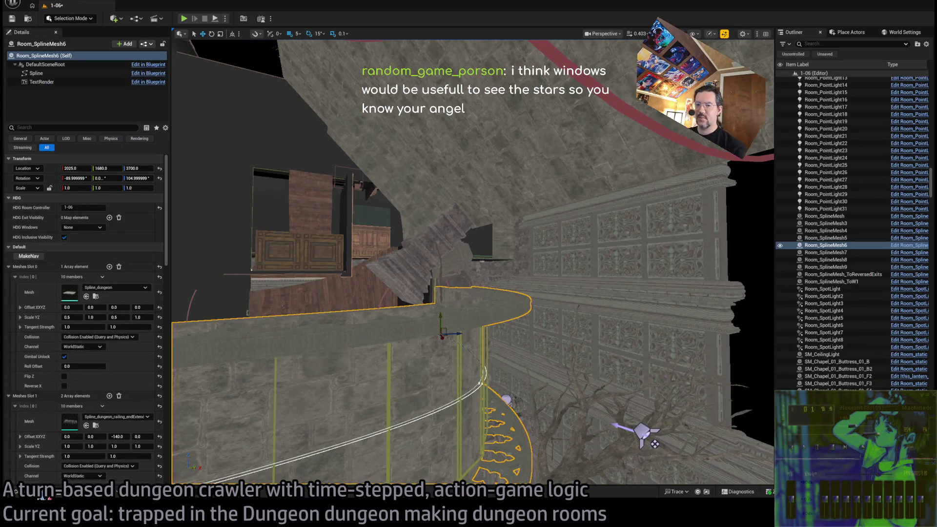
Step: Frame Room_SplineMesh6 and navigate the enlarged Content Browser to the STRUCTURE > BRIDGE folder
key(f)
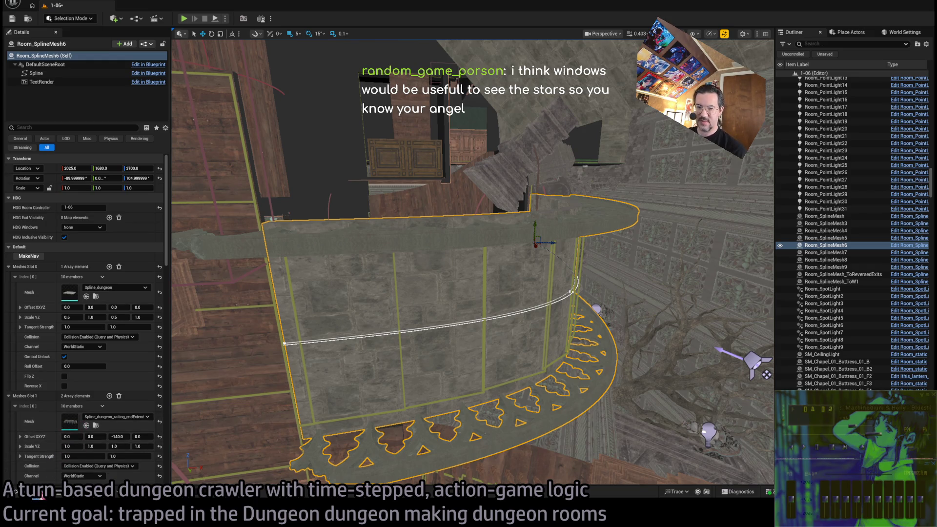
click(96, 296)
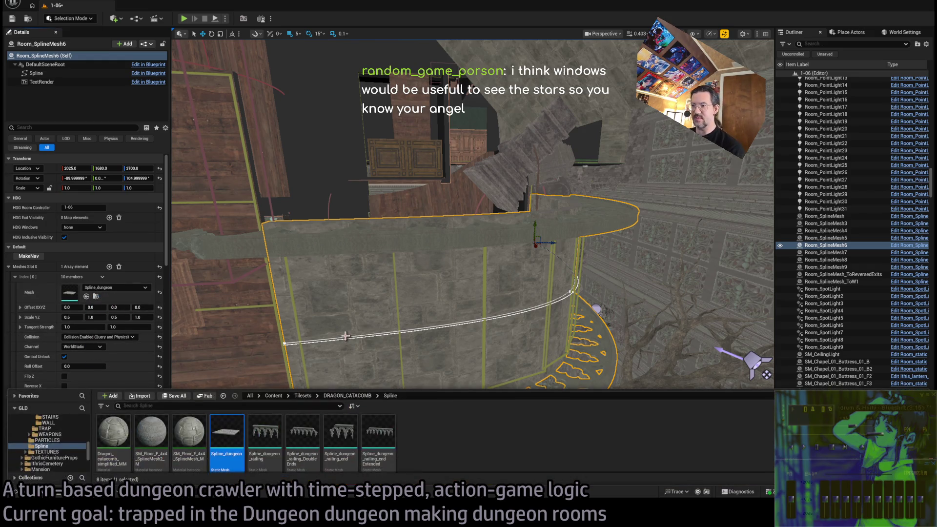
drag(366, 388, 366, 293)
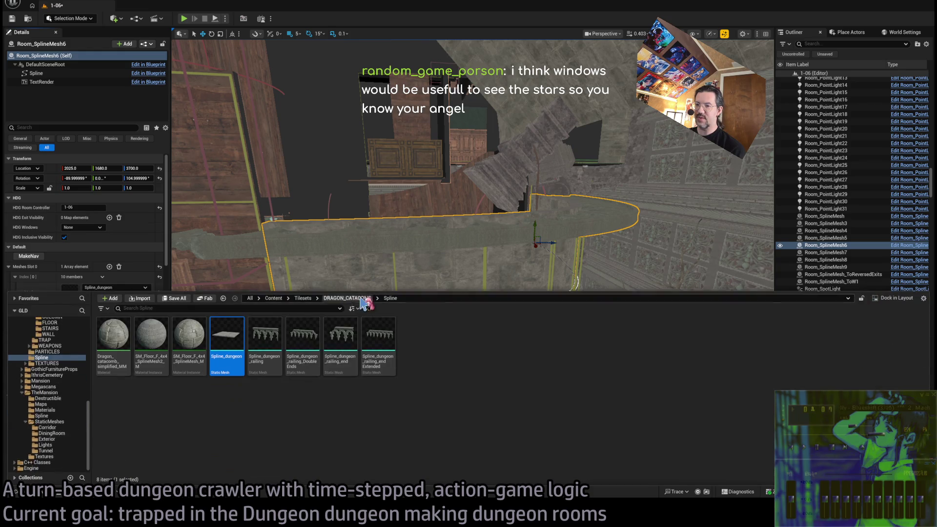
scroll(66, 373, up, 3)
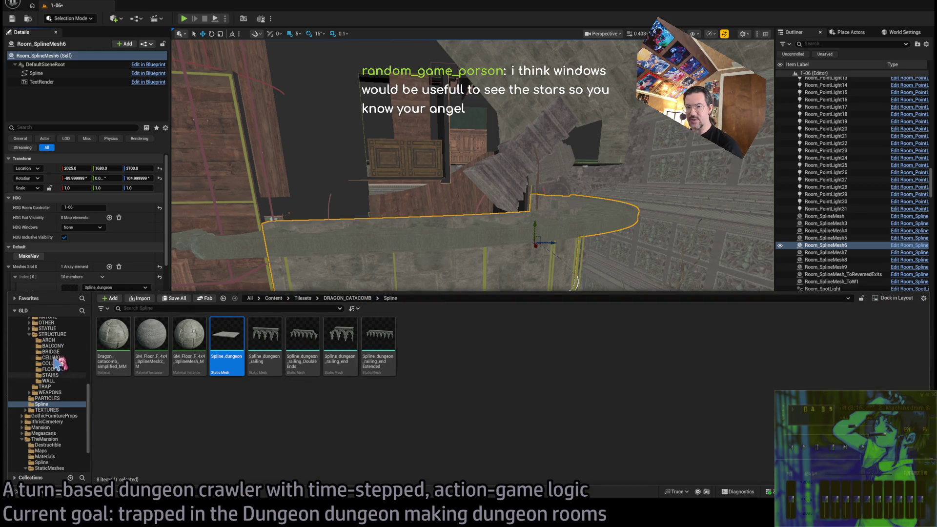
click(51, 352)
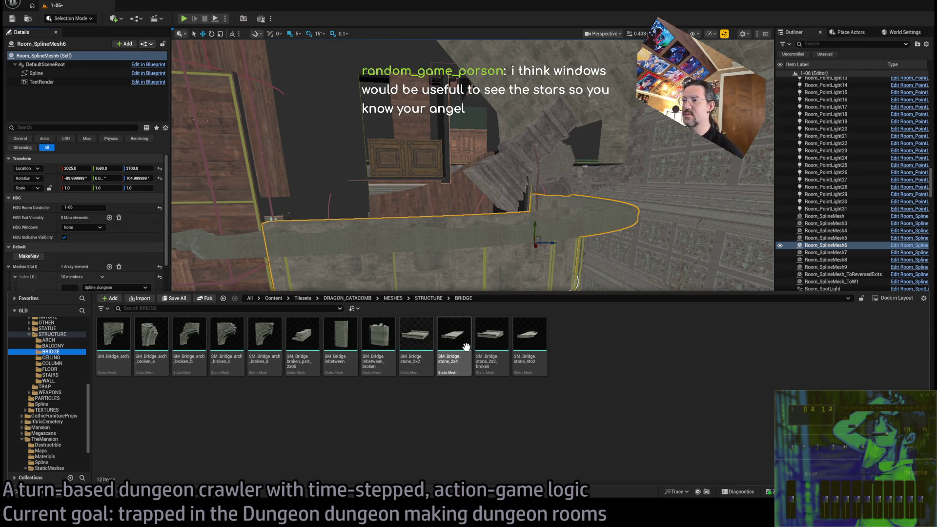
Step: Select SM_Bridge_stone_2x2 through SM_Bridge_stone_4to2 and open the four meshes in the mesh editor
click(387, 359)
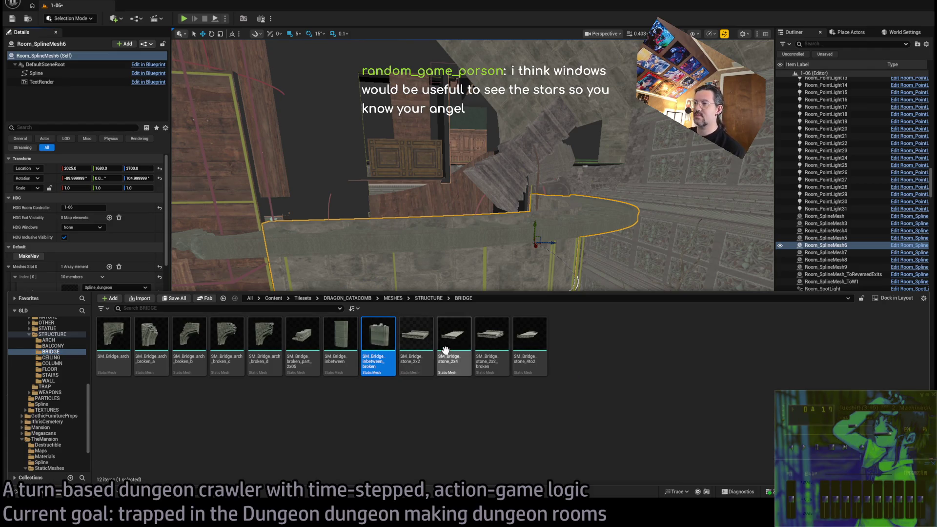
click(414, 349)
shift+click(530, 346)
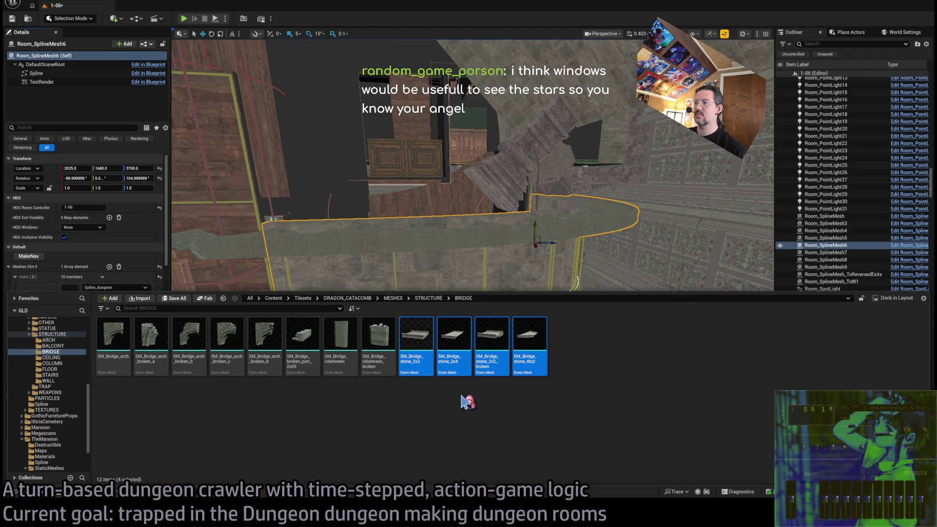
key(Return)
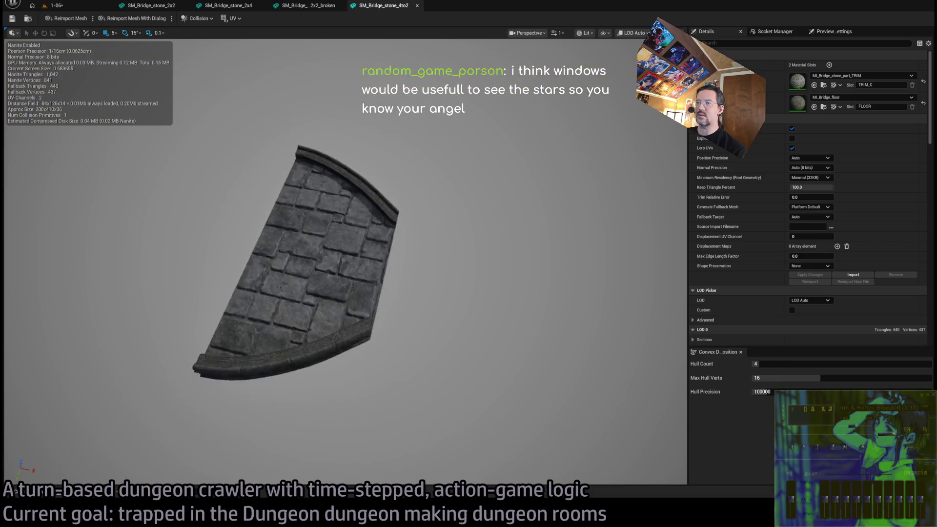
Step: Orbit SM_Bridge_stone_4to2, then review the 2x2_broken and 2x4 stone slabs in their tabs
drag(419, 293, 439, 239)
click(317, 9)
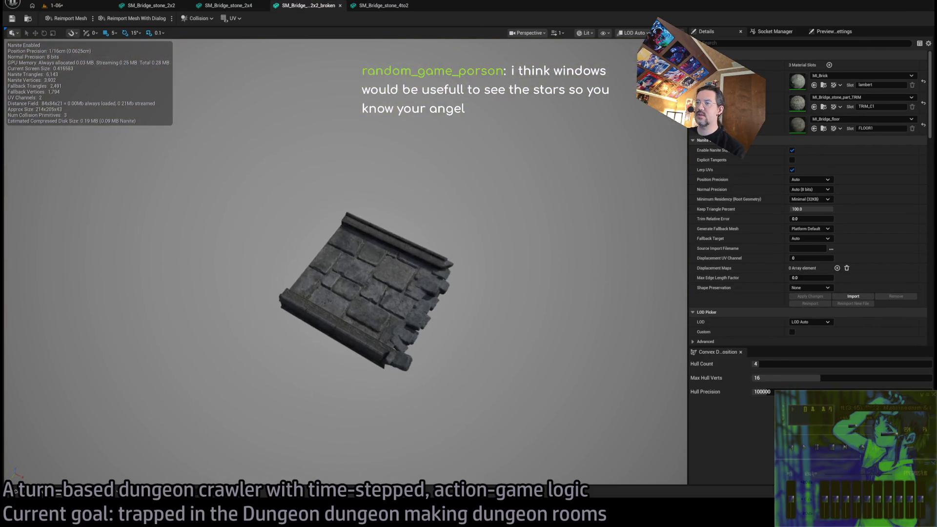
click(228, 5)
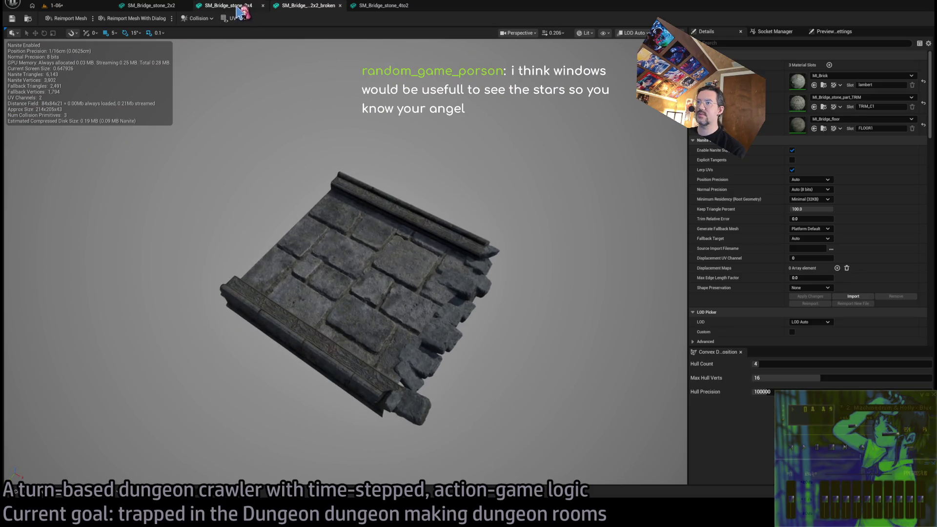
drag(328, 51, 356, 95)
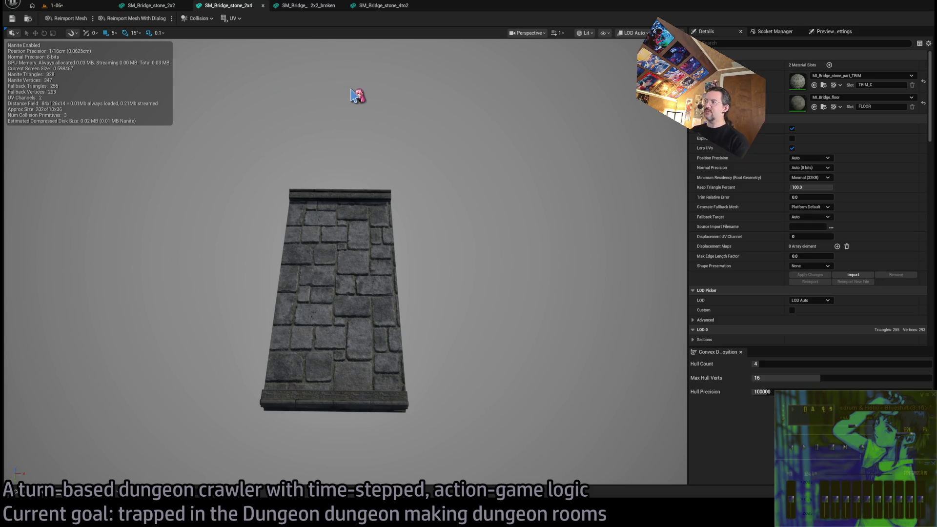
drag(347, 125, 346, 224)
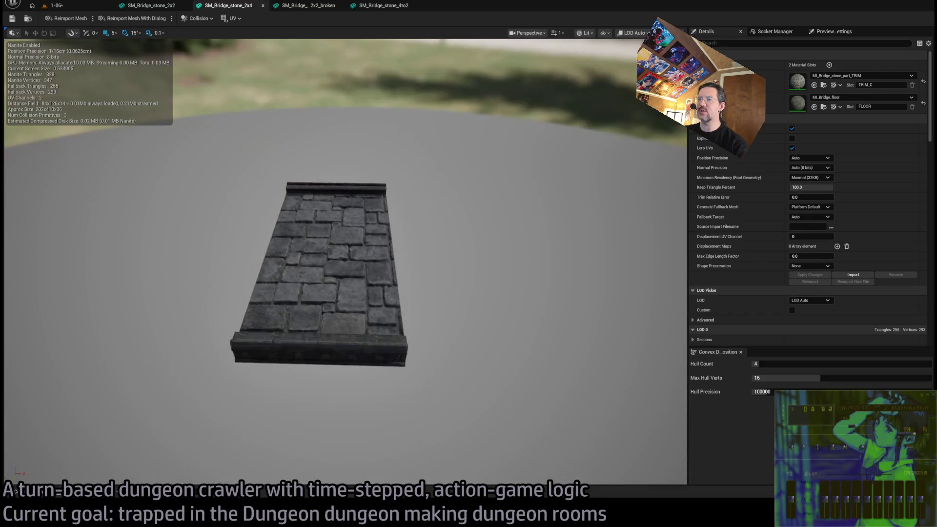